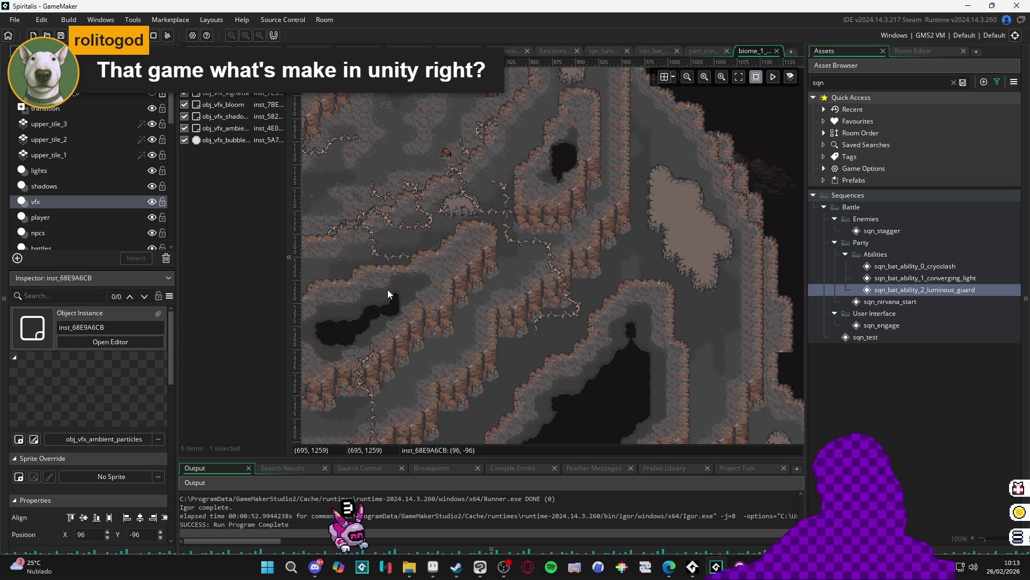
Switch to turn_start.aseprite in Aseprite and zoom the canvas out to 300%
{"action": "mouse_move", "coordinate": [401, 373]}
{"action": "left_mouse_down"}
{"action": "mouse_move", "coordinate": [574, 291]}
{"action": "mouse_move", "coordinate": [615, 230]}
{"action": "left_mouse_up"}
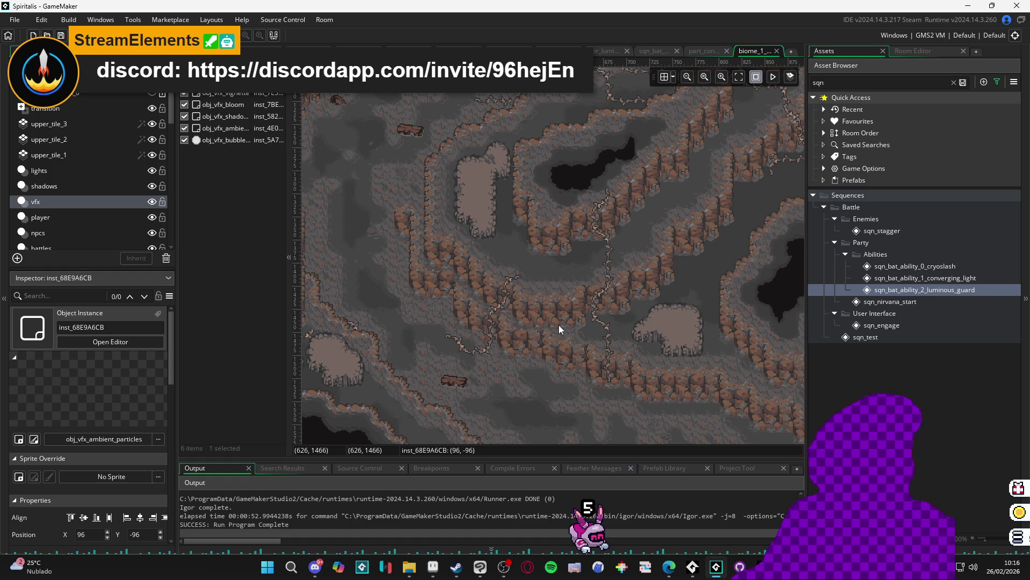
{"action": "scroll", "coordinate": [601, 387], "scroll_direction": "up", "scroll_amount": 2}
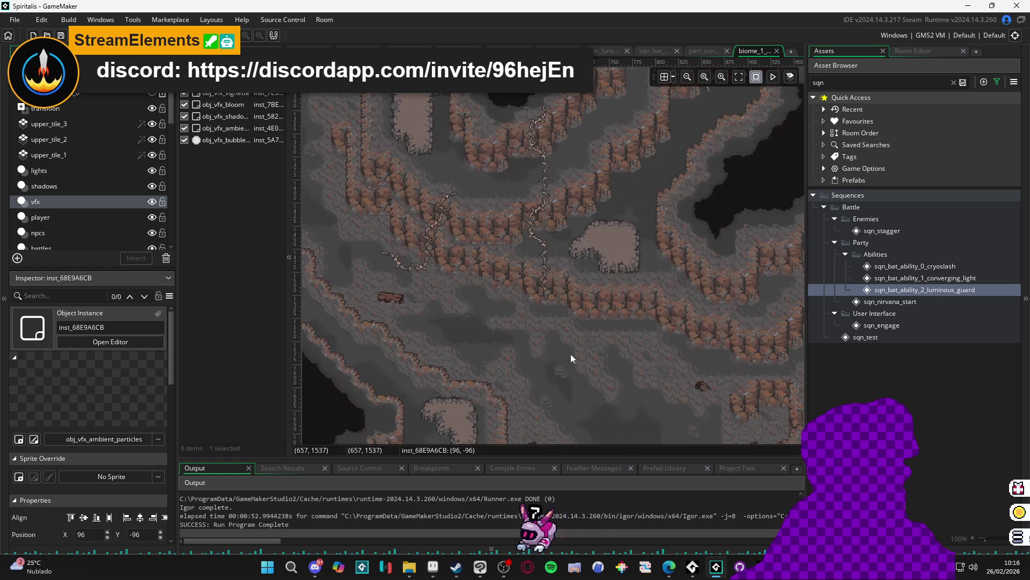
{"action": "key", "text": "alt+Tab"}
{"action": "scroll", "coordinate": [537, 325], "scroll_direction": "down", "scroll_amount": 1}
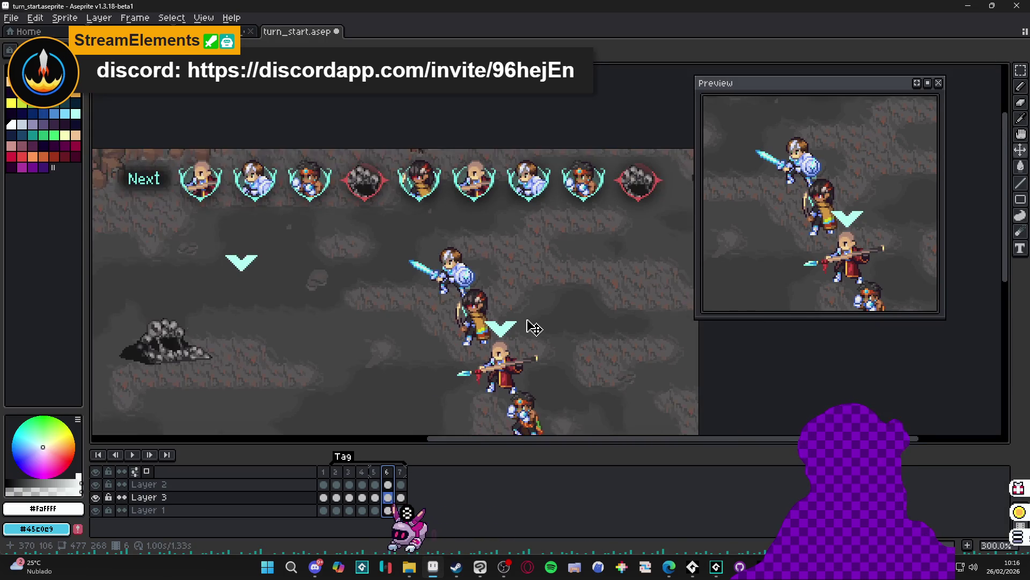
{"action": "scroll", "coordinate": [510, 312], "scroll_direction": "down", "scroll_amount": 2}
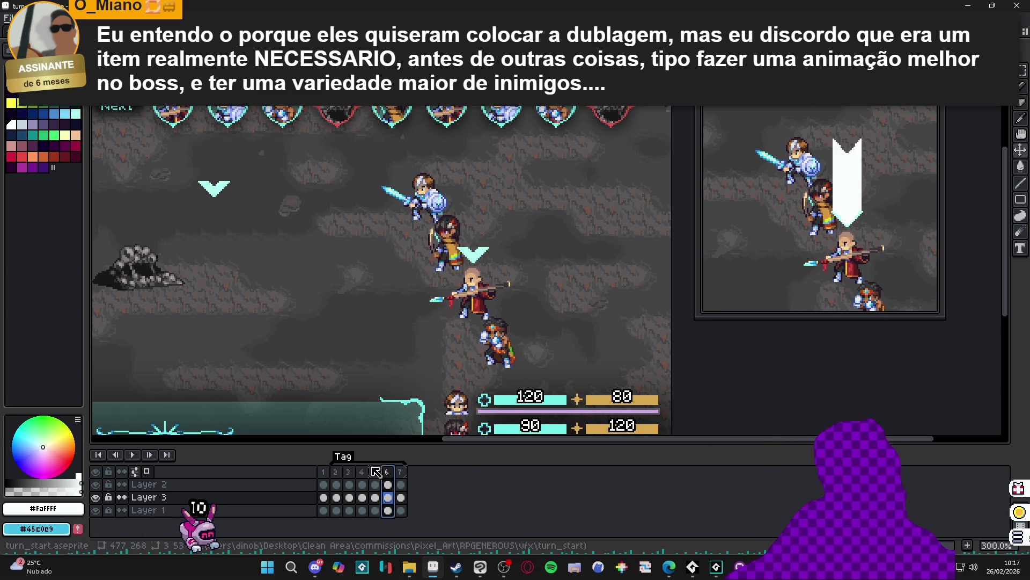
{"action": "left_click", "coordinate": [403, 472]}
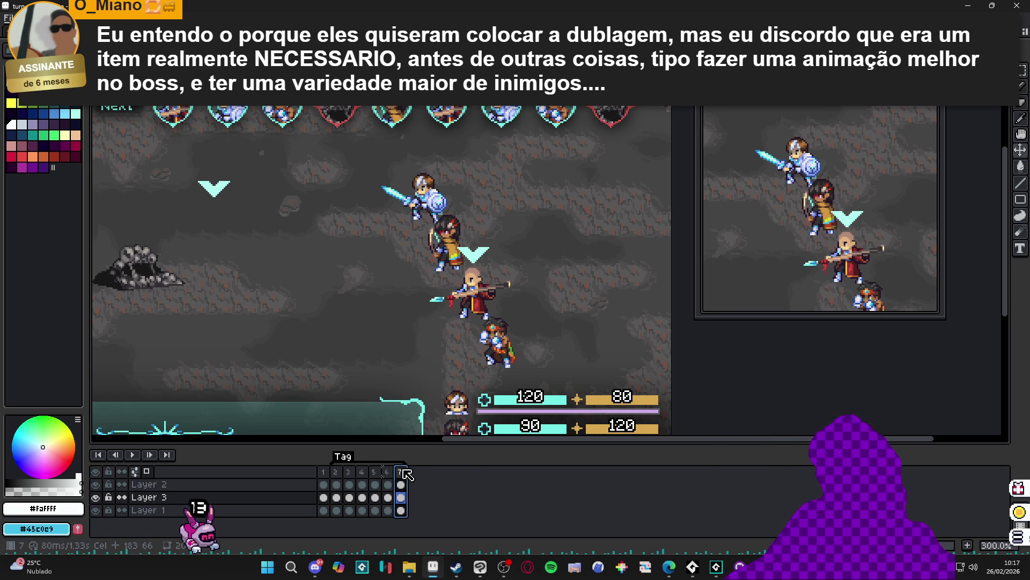
{"action": "left_click", "coordinate": [367, 476]}
{"action": "left_click", "coordinate": [348, 478]}
{"action": "left_click", "coordinate": [337, 478]}
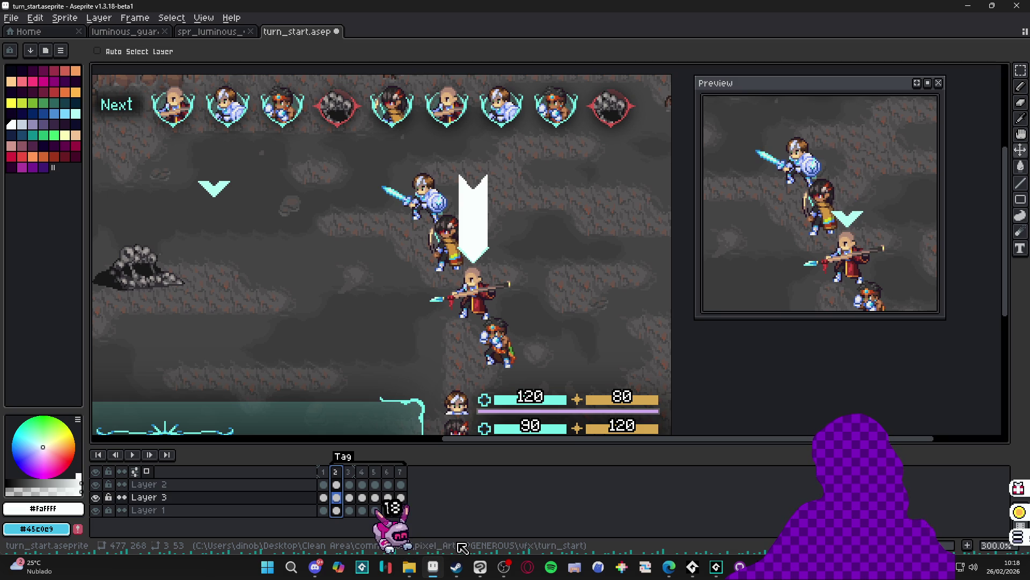
{"action": "left_click_drag", "start_coordinate": [336, 485], "coordinate": [391, 485]}
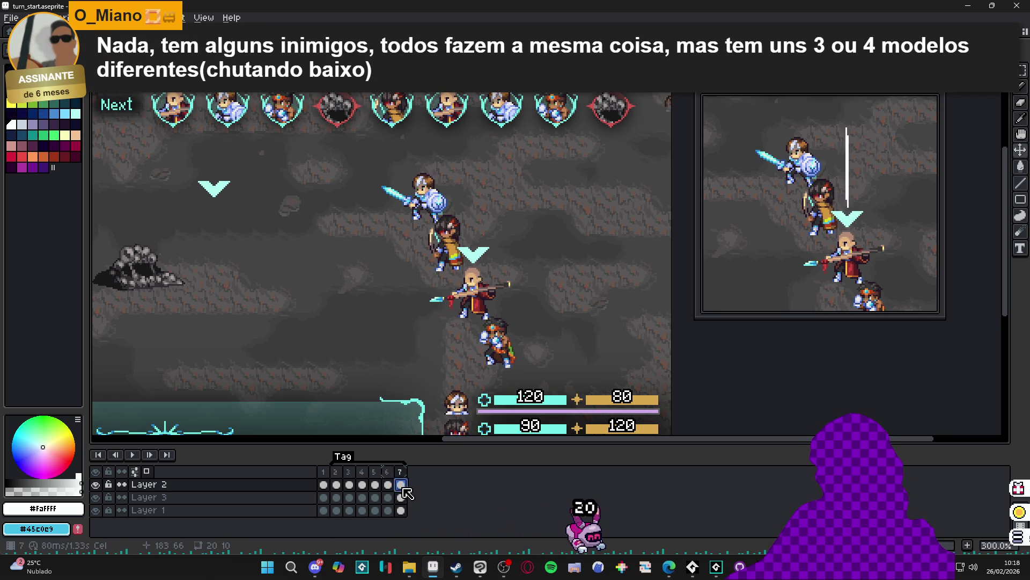
{"action": "key", "text": "alt+n"}
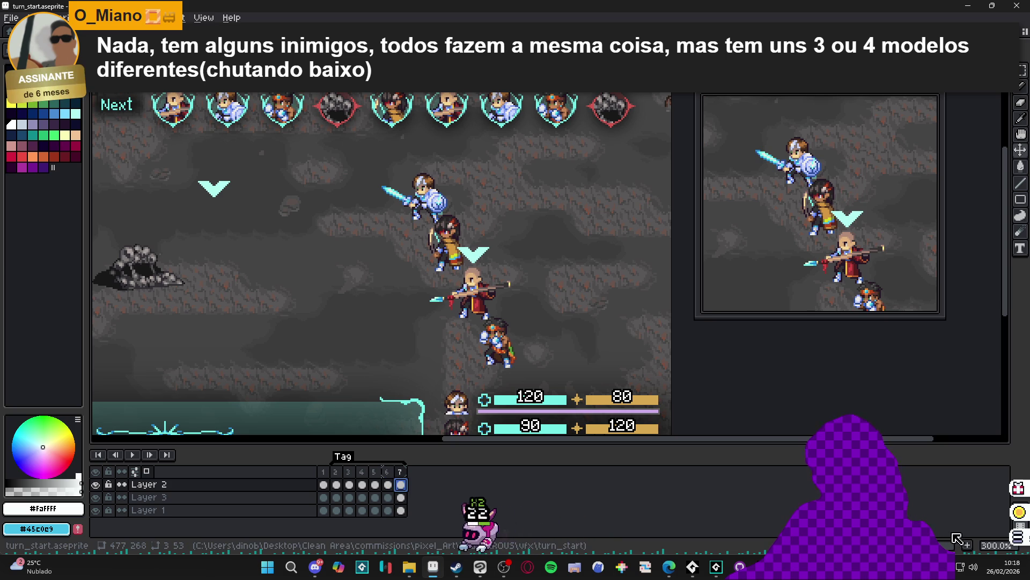
Adjust the opacity of Layer 2's frame 8 cel, then select Layer 3's frame 8 cel
{"action": "double_click", "coordinate": [414, 484]}
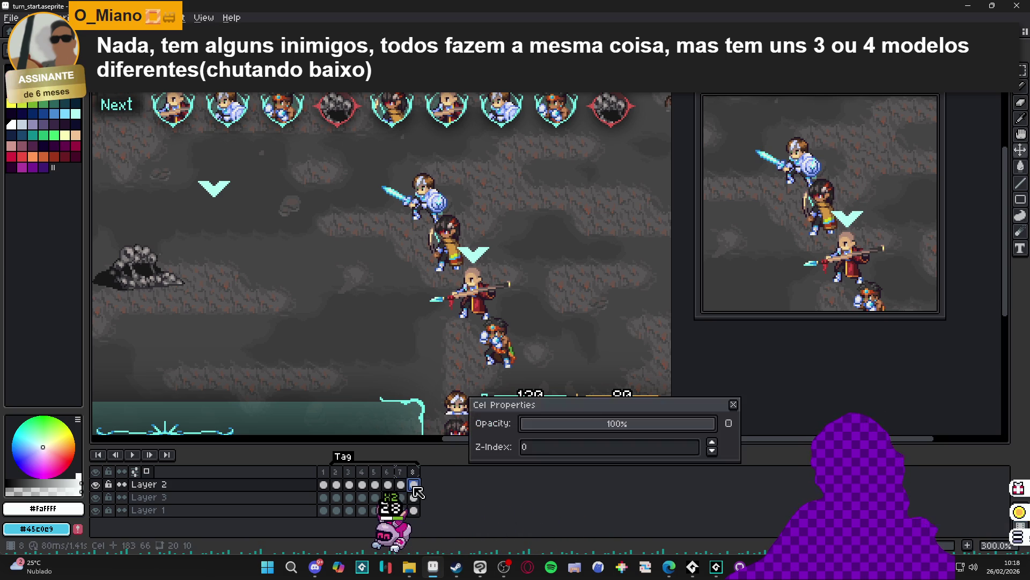
{"action": "left_click", "coordinate": [621, 428]}
{"action": "left_click", "coordinate": [734, 404]}
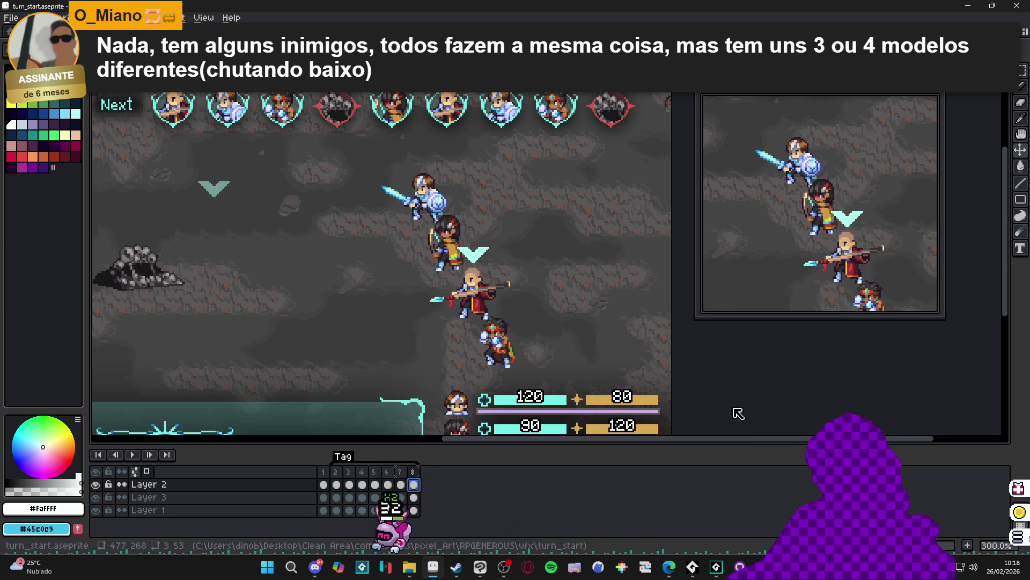
{"action": "left_click", "coordinate": [481, 266], "text": "ctrl"}
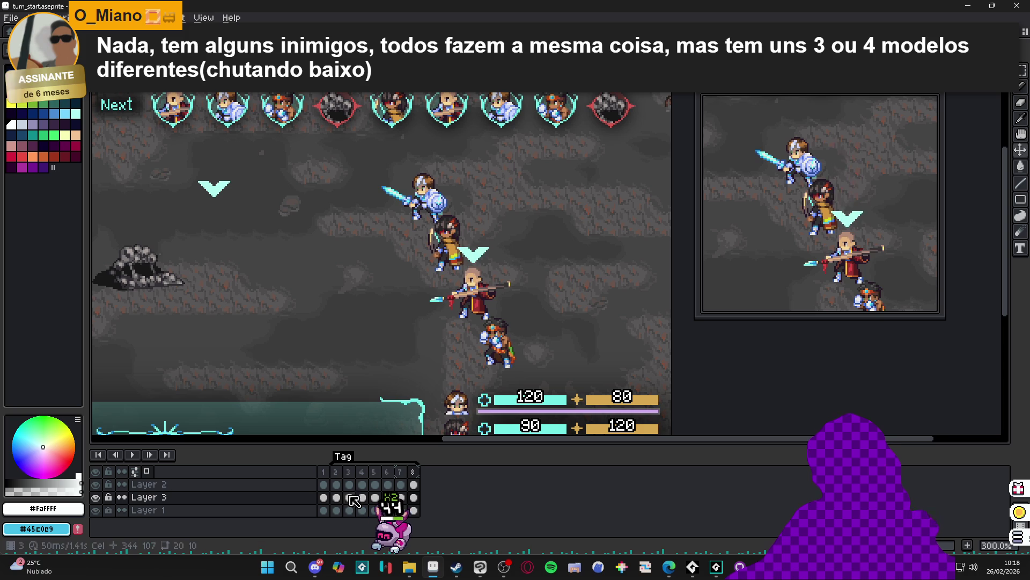
{"action": "left_click", "coordinate": [414, 498]}
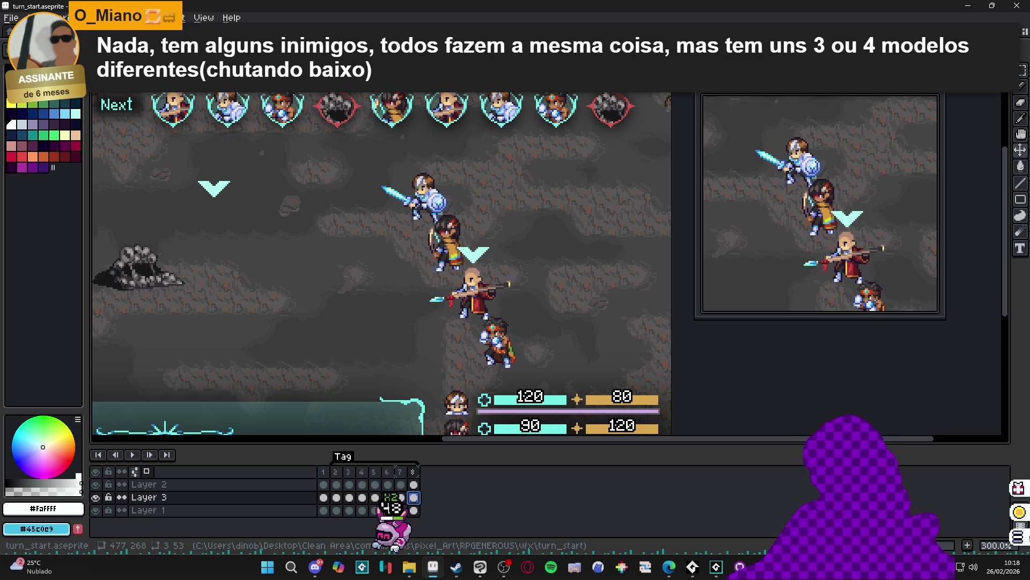
Check the durations of frames 6 and 7, then fade Layer 3's frame 8 chevron to 50% opacity
{"action": "double_click", "coordinate": [399, 471]}
{"action": "key", "text": "Return"}
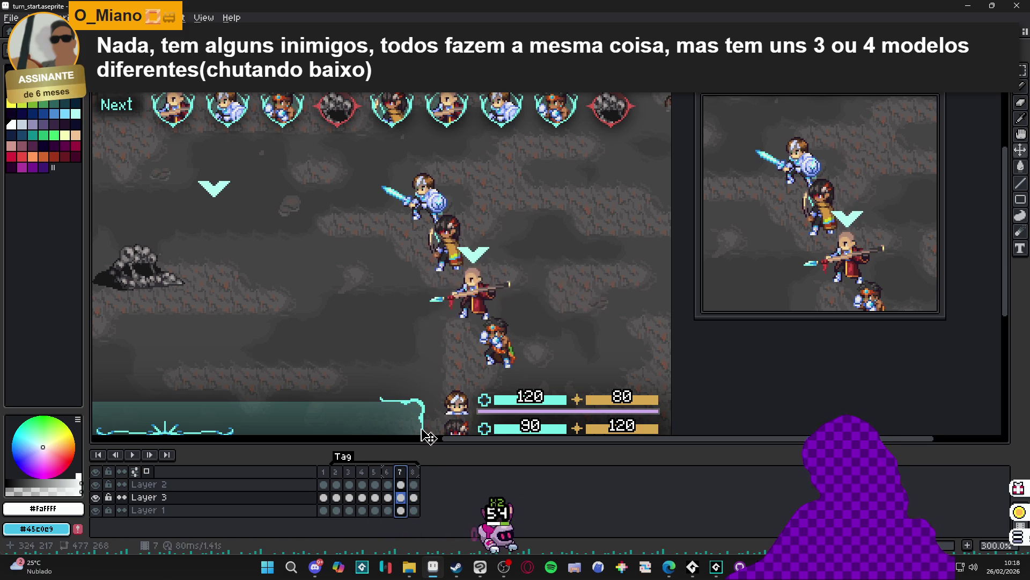
{"action": "double_click", "coordinate": [387, 472]}
{"action": "left_click", "coordinate": [561, 313]}
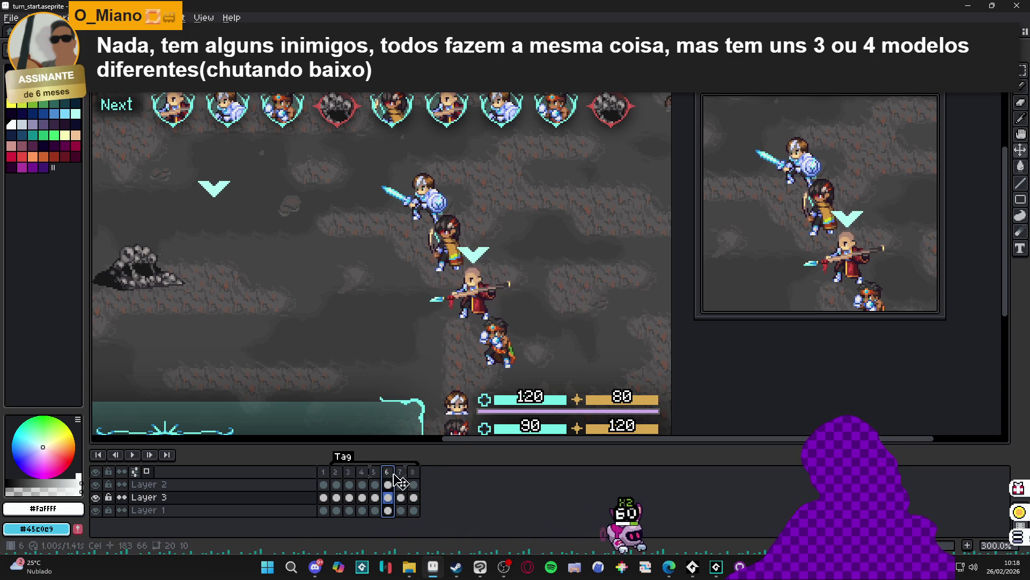
{"action": "double_click", "coordinate": [414, 498]}
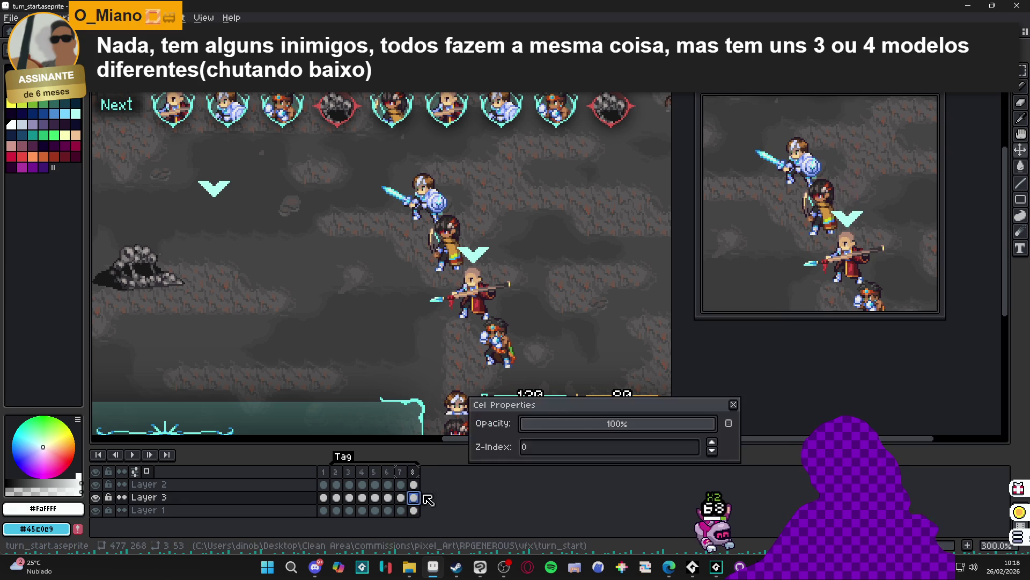
{"action": "left_click", "coordinate": [735, 405]}
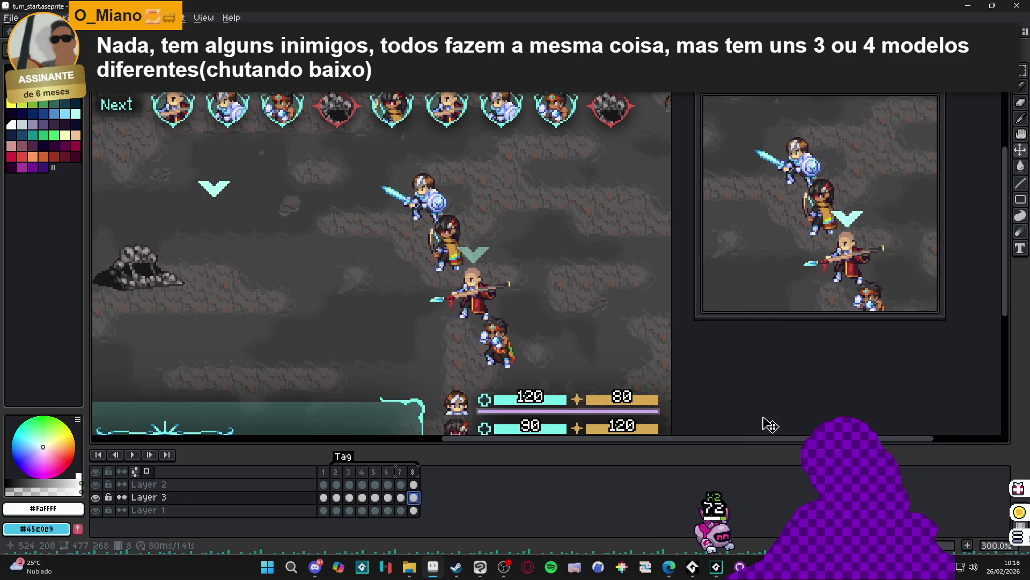
Add frames 9 and 10 with the chevron cel at 18% opacity, then review frame 9
{"action": "left_click", "coordinate": [969, 546]}
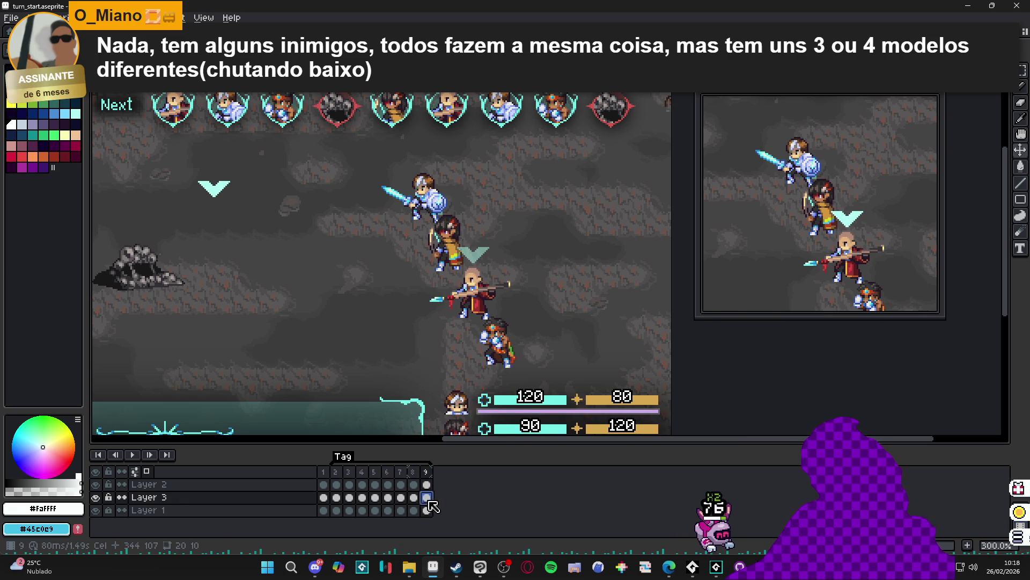
{"action": "double_click", "coordinate": [428, 498]}
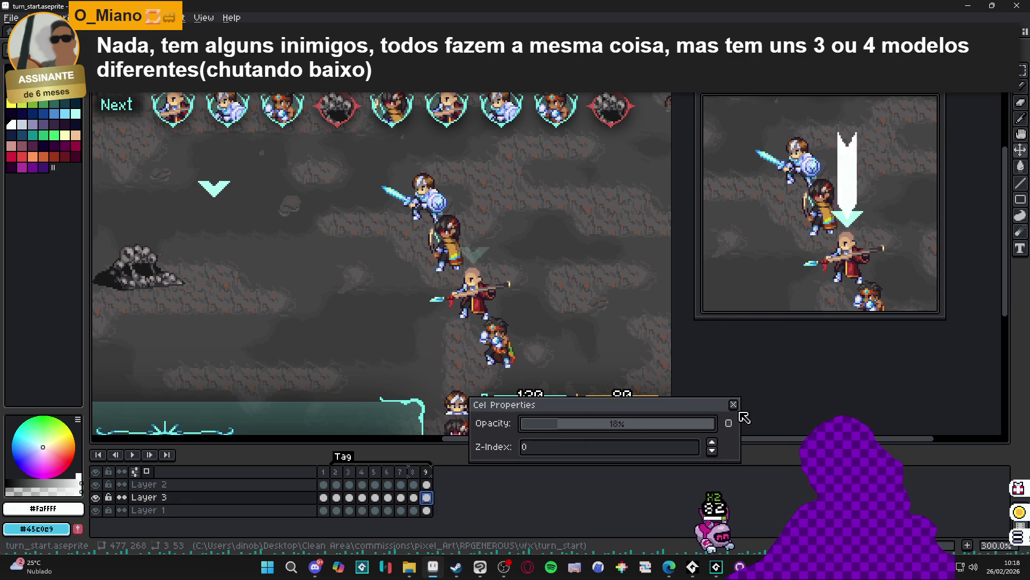
{"action": "left_click", "coordinate": [734, 404]}
{"action": "left_click", "coordinate": [968, 545]}
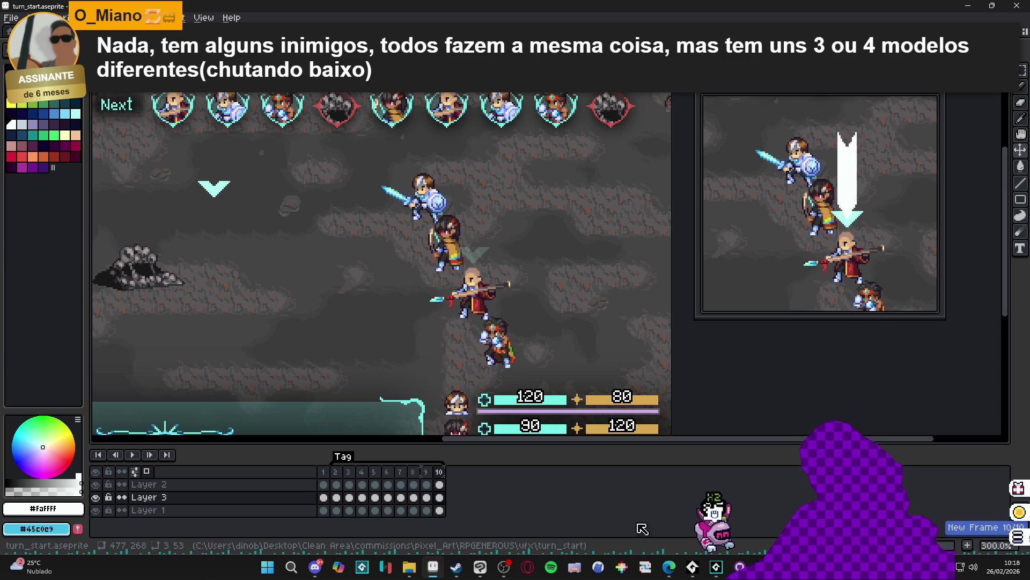
{"action": "double_click", "coordinate": [439, 498]}
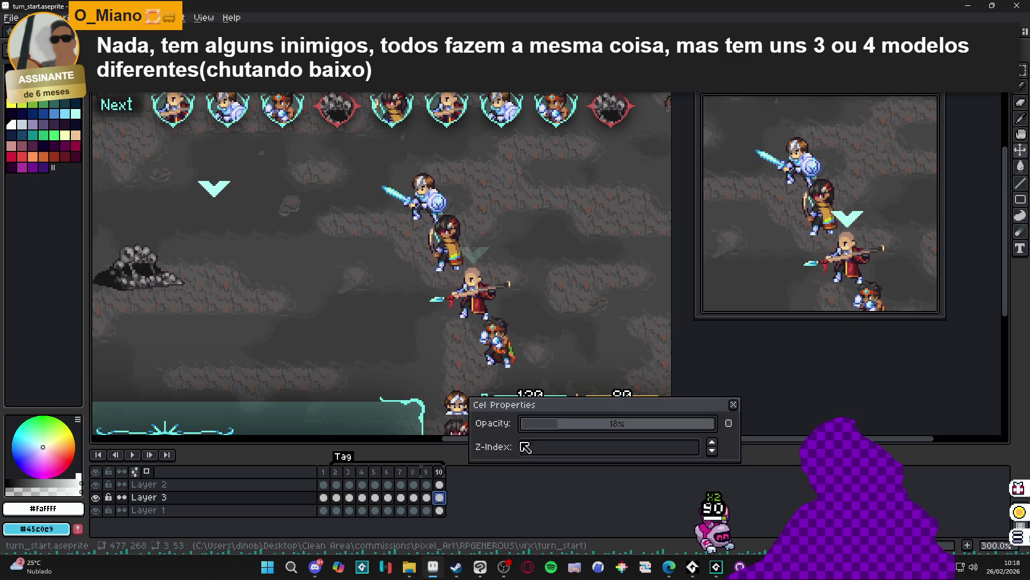
{"action": "left_click", "coordinate": [734, 404]}
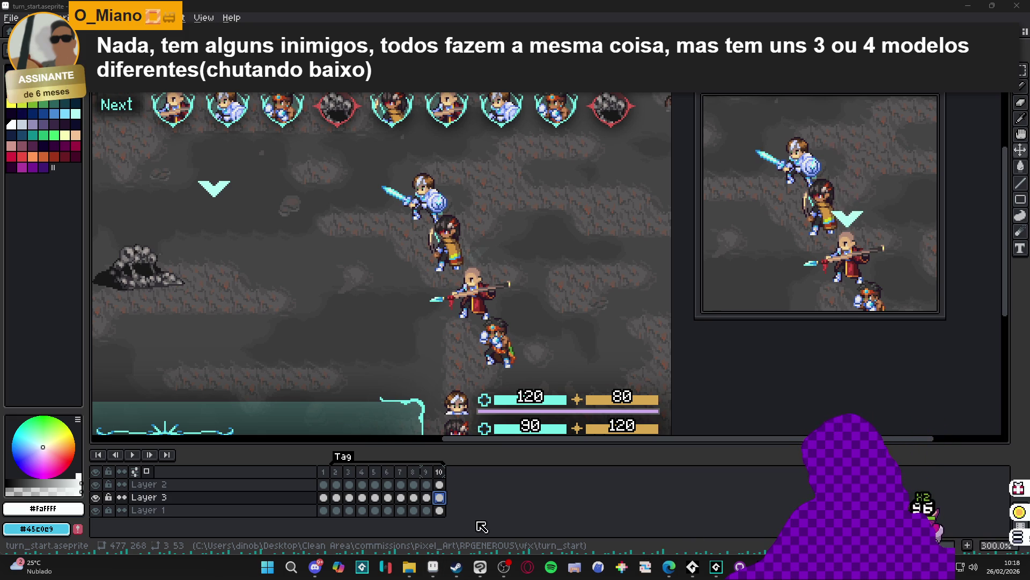
{"action": "left_click", "coordinate": [427, 472]}
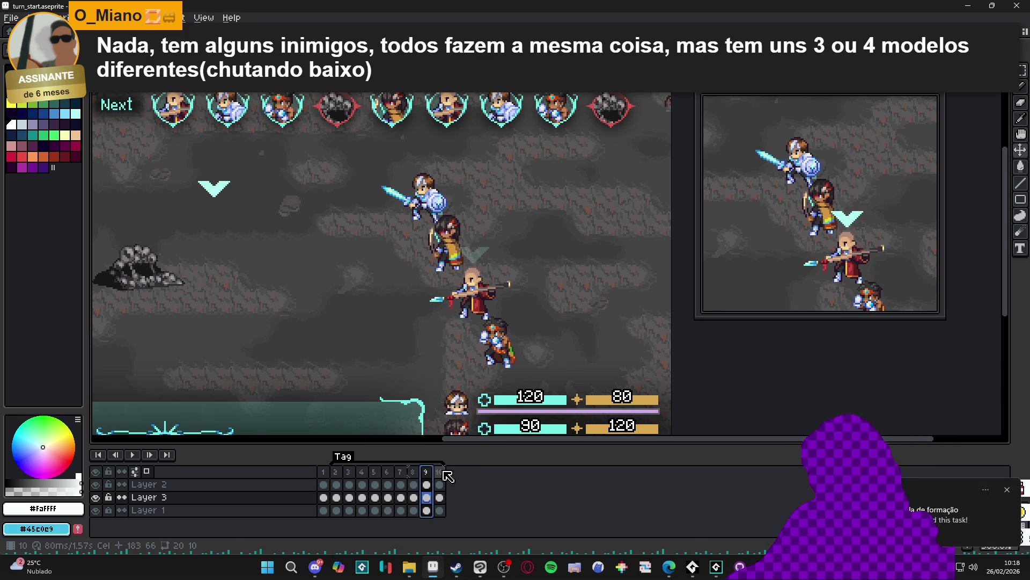
Dismiss the Windows notification and compare frames 9 and 10 of the fade
{"action": "left_click", "coordinate": [1009, 490]}
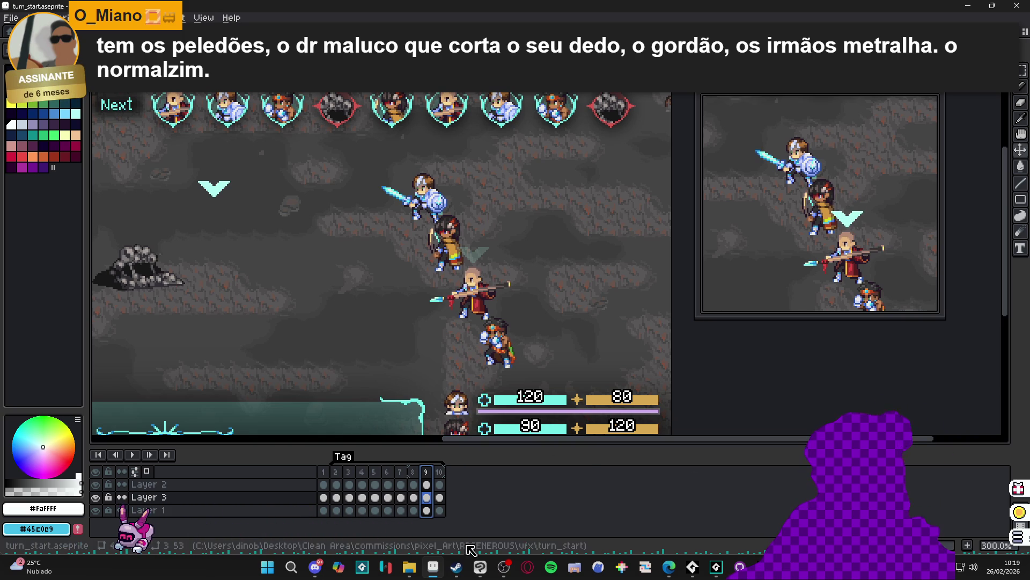
{"action": "left_click", "coordinate": [439, 472]}
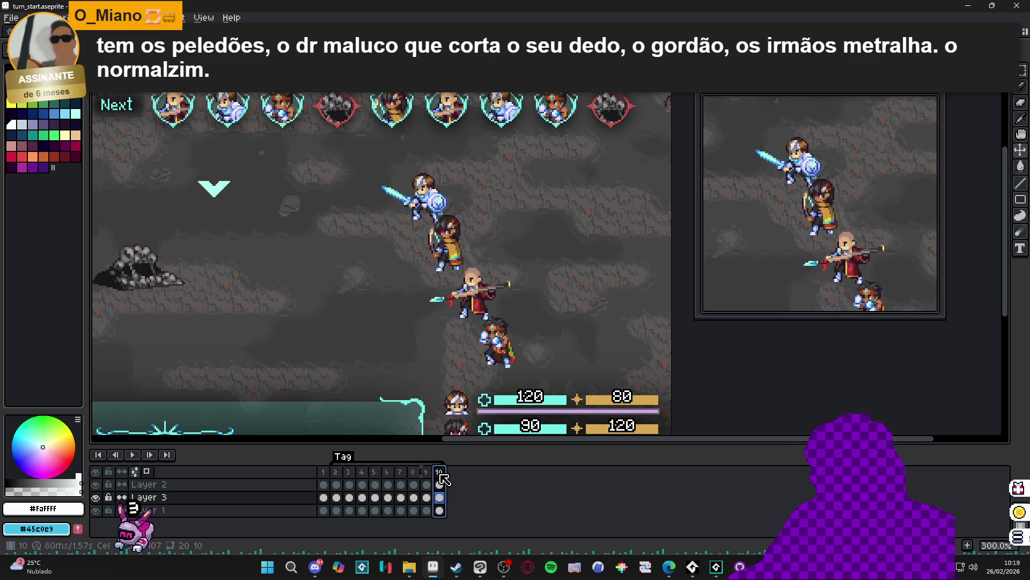
{"action": "left_click", "coordinate": [431, 471]}
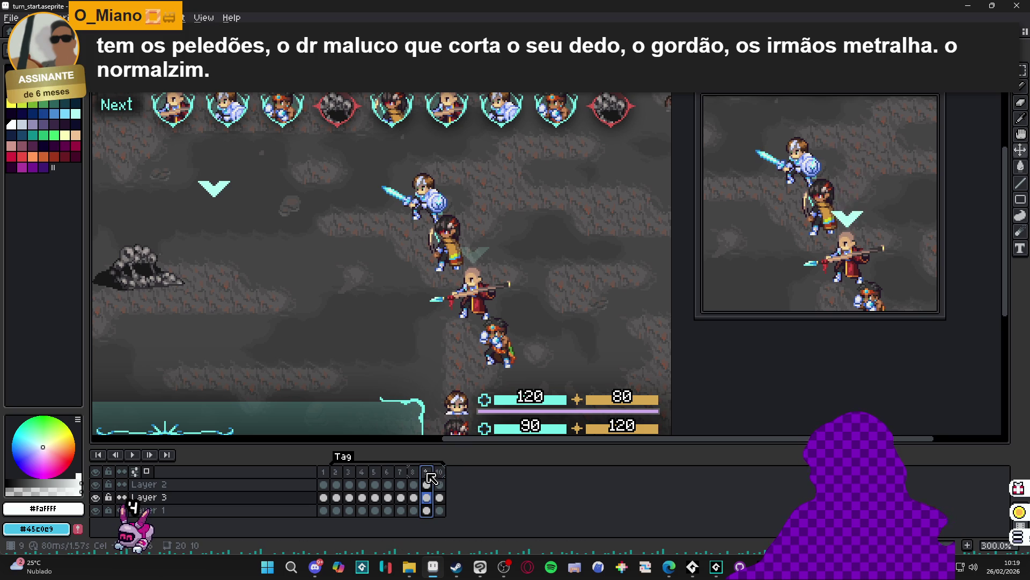
{"action": "left_click", "coordinate": [442, 471]}
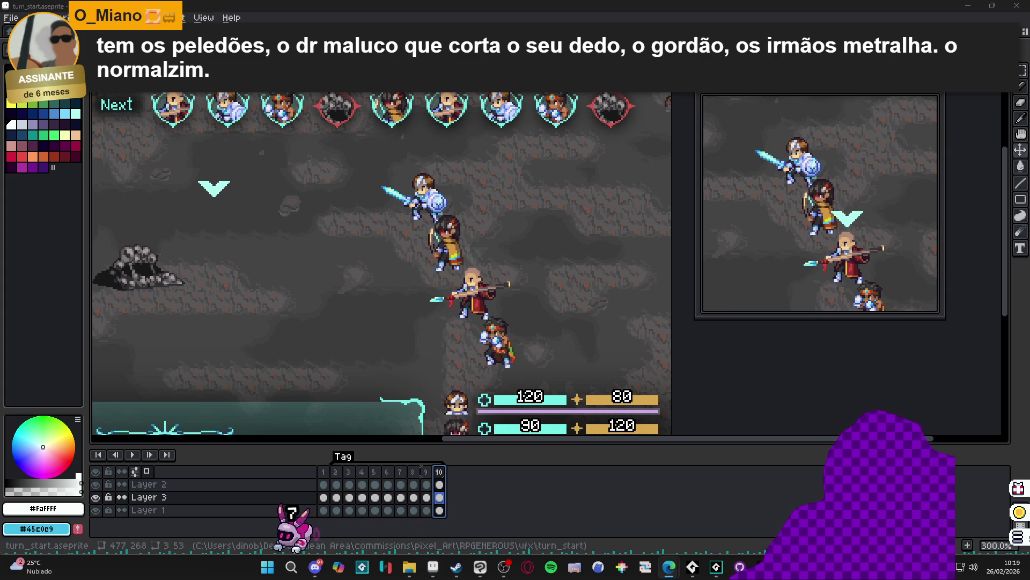
{"action": "left_click", "coordinate": [425, 472]}
{"action": "left_click", "coordinate": [441, 472]}
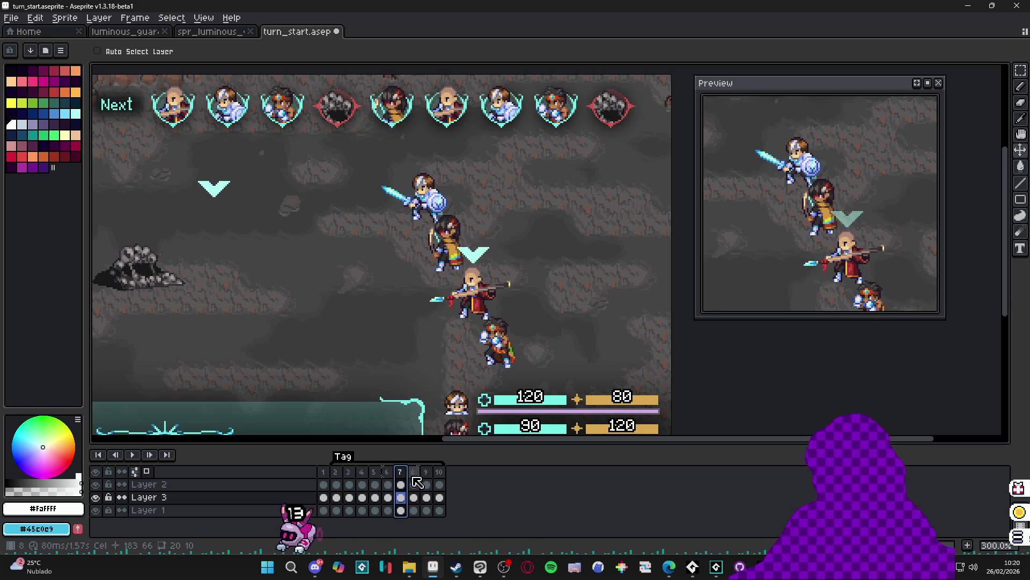
Look at the white line on frame 4, then return to frame 2
{"action": "left_click", "coordinate": [362, 472]}
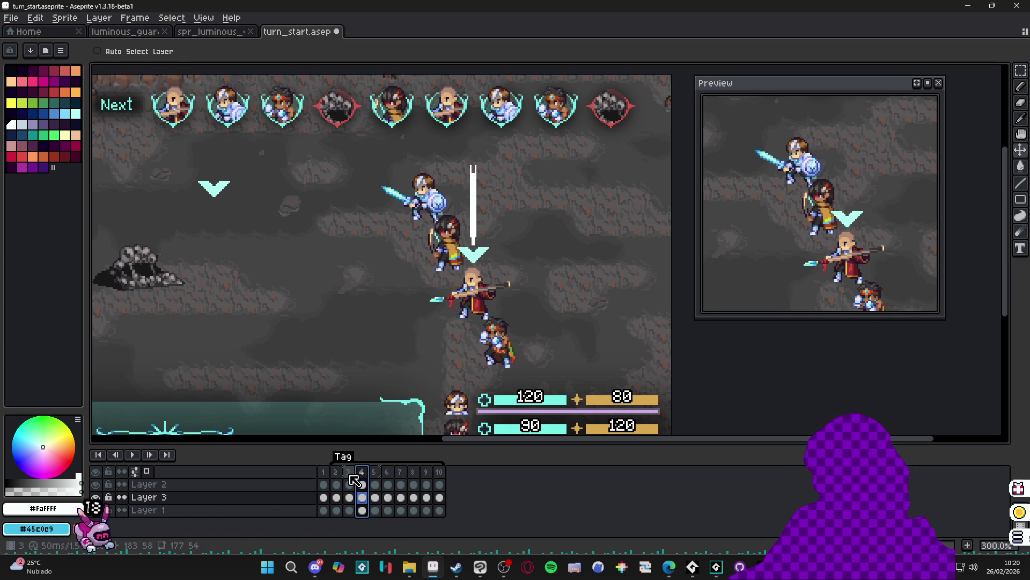
{"action": "left_click", "coordinate": [350, 473]}
{"action": "left_click", "coordinate": [342, 475]}
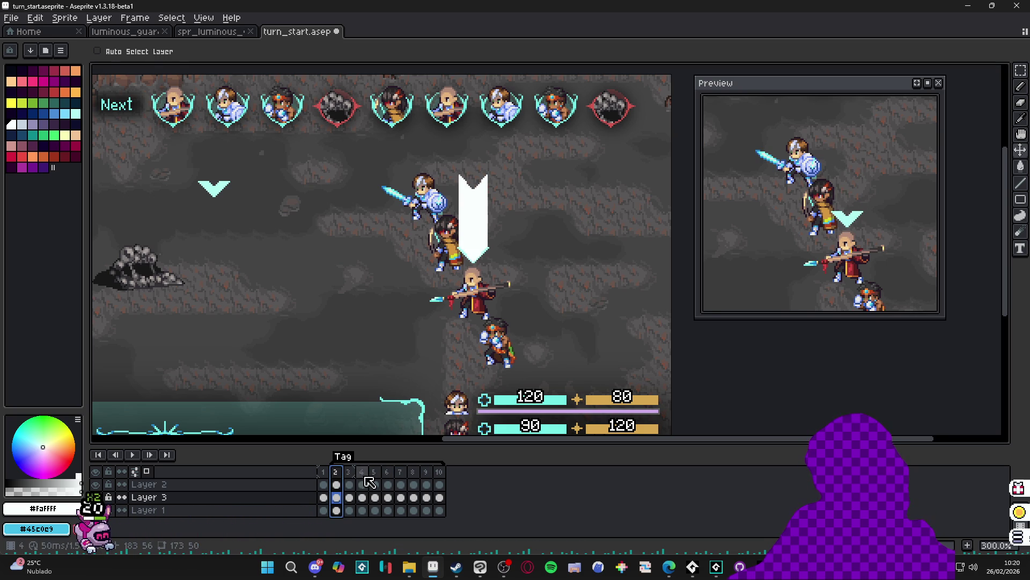
Keep frame 3's 50ms duration and set its white arrow cel to about 51% opacity
{"action": "double_click", "coordinate": [354, 476]}
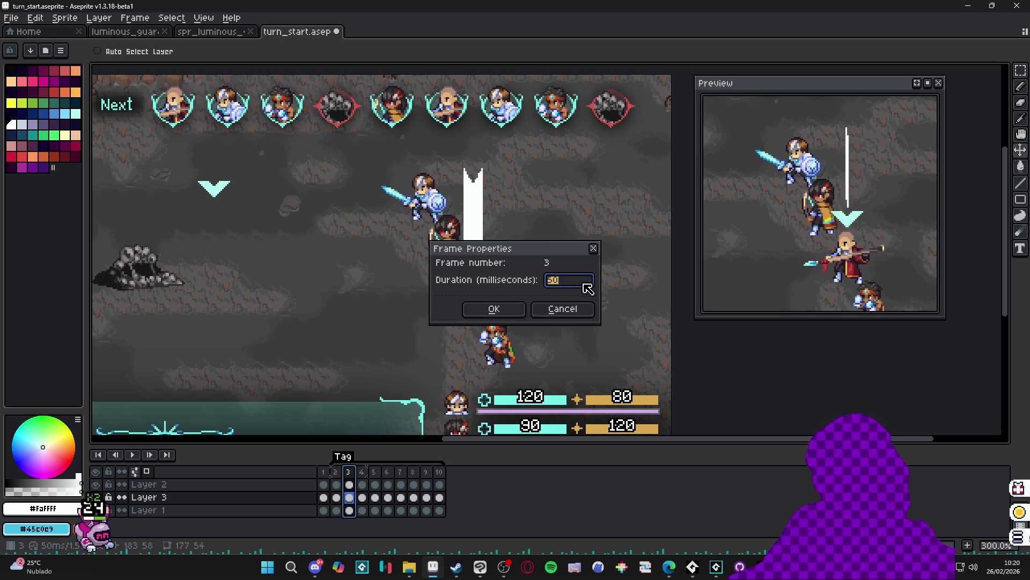
{"action": "left_click", "coordinate": [563, 309]}
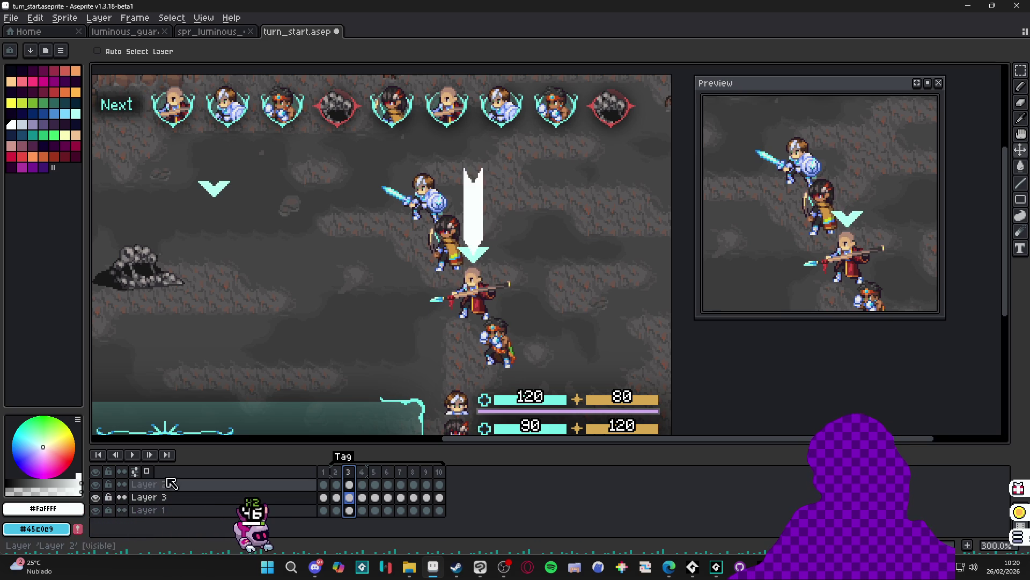
{"action": "double_click", "coordinate": [349, 484]}
{"action": "left_click", "coordinate": [621, 422]}
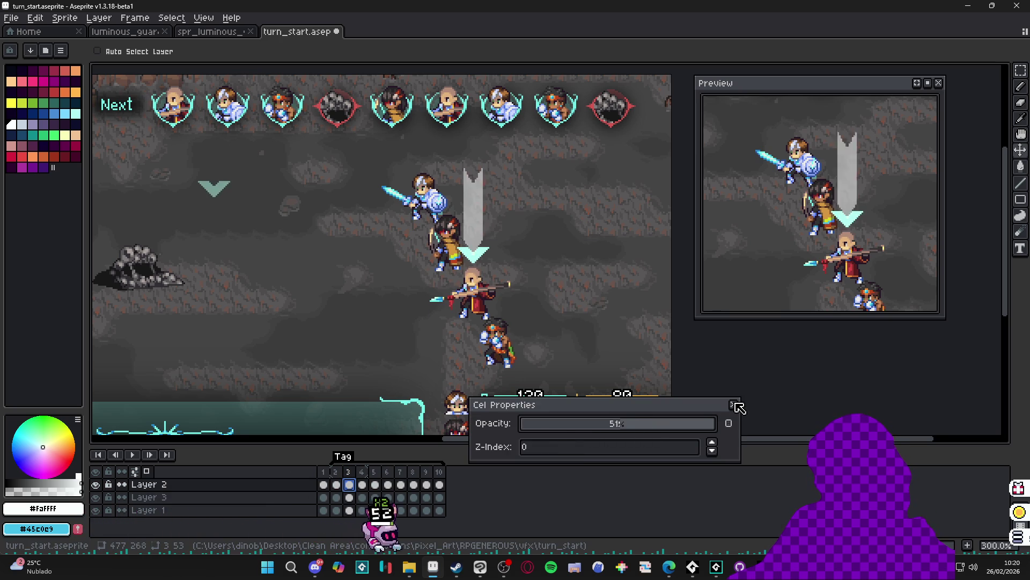
{"action": "key", "text": "Return"}
Lower the arrow cel opacity to 22% on frame 4 and about 3% on frame 5
{"action": "double_click", "coordinate": [367, 485]}
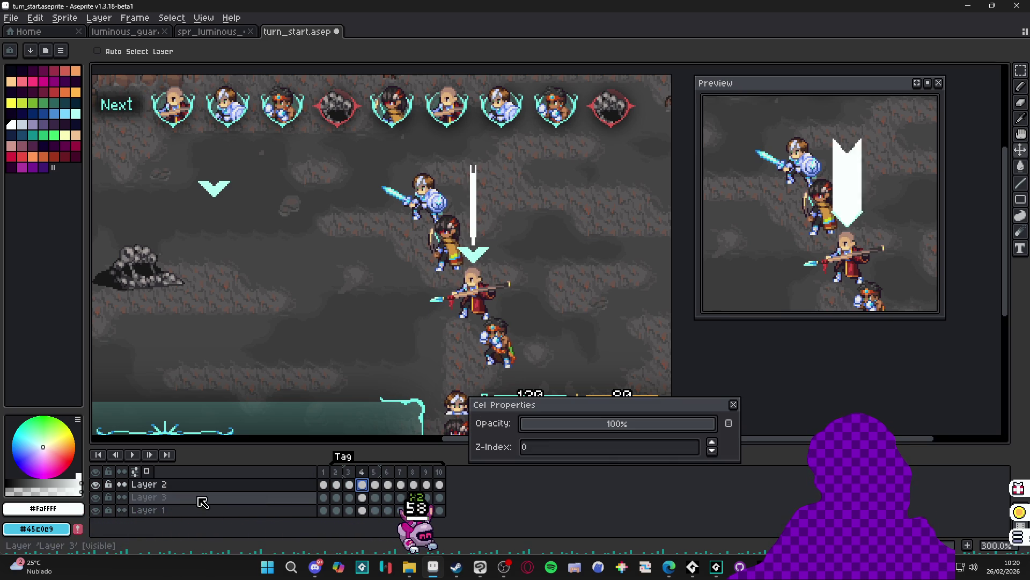
{"action": "left_click", "coordinate": [620, 430]}
{"action": "left_click", "coordinate": [566, 427]}
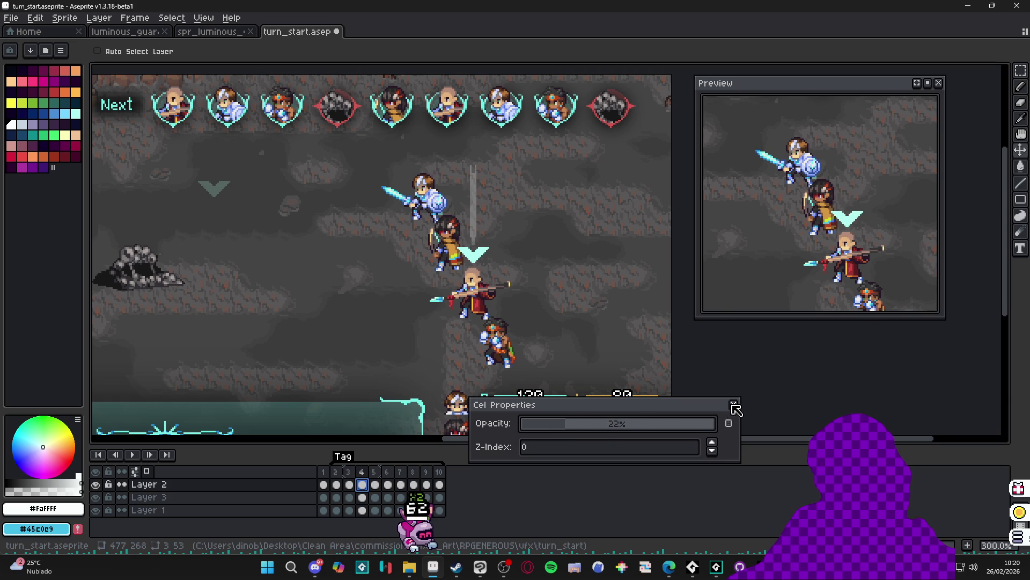
{"action": "key", "text": "Right"}
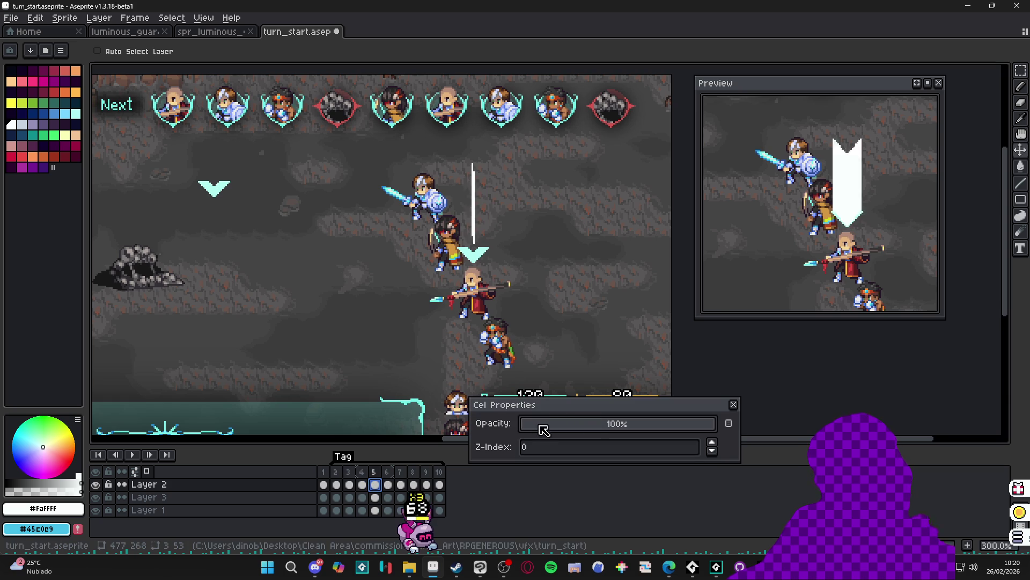
{"action": "left_click_drag", "start_coordinate": [544, 430], "coordinate": [567, 429]}
{"action": "left_click", "coordinate": [734, 405]}
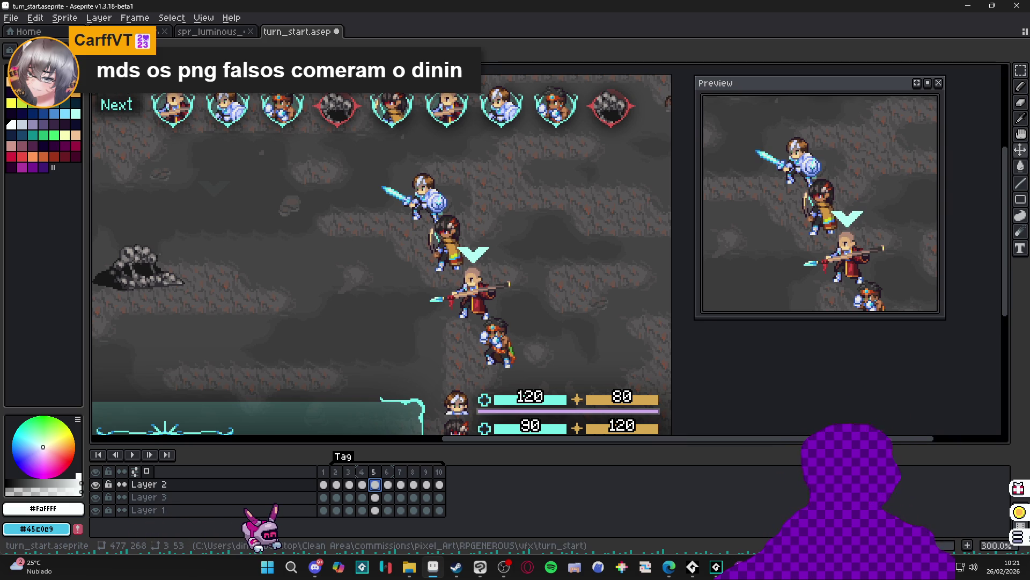
{"action": "left_click", "coordinate": [438, 479]}
Delete frames 6–10, then frames 3–6, leaving only frames 1 and 2
{"action": "left_click_drag", "start_coordinate": [439, 479], "coordinate": [387, 484]}
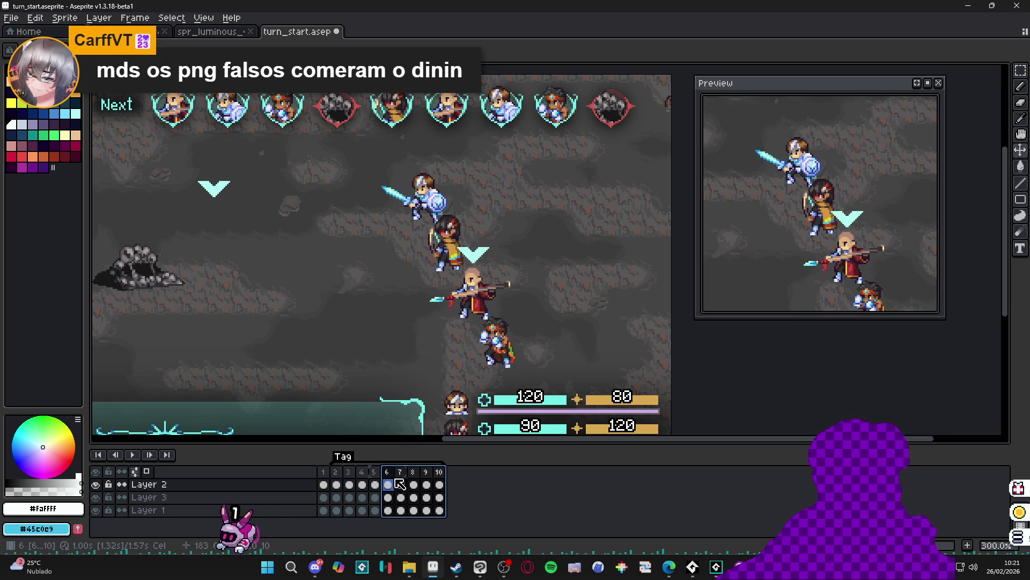
{"action": "key", "text": "Delete"}
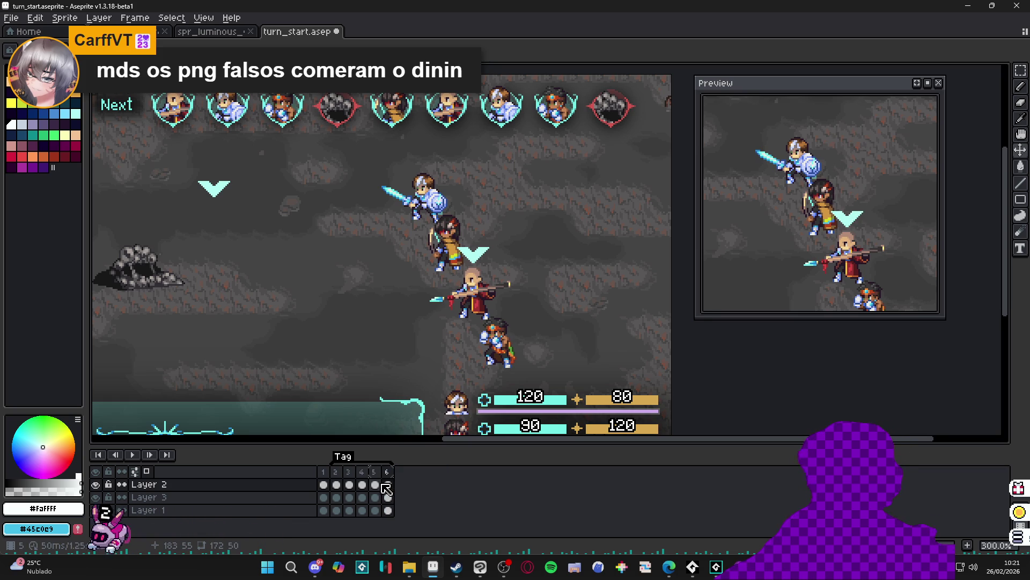
{"action": "key", "text": "Return"}
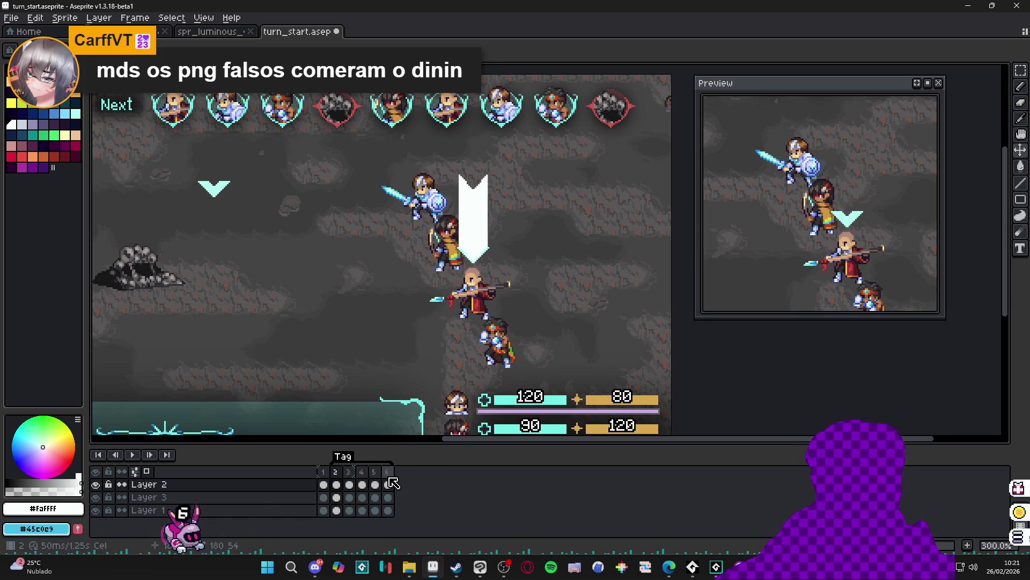
{"action": "left_click", "coordinate": [350, 472]}
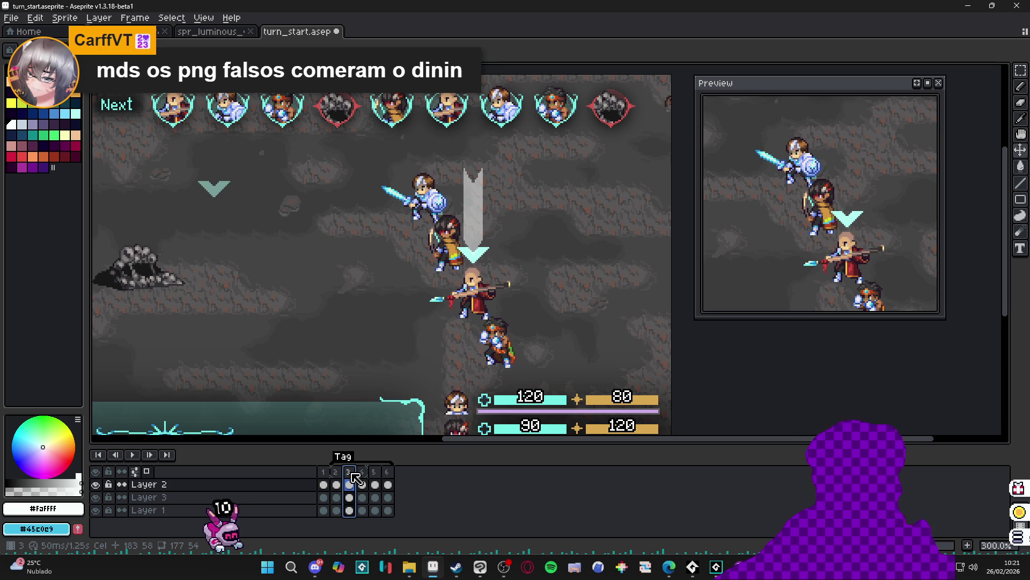
{"action": "left_click_drag", "start_coordinate": [355, 478], "coordinate": [388, 472]}
{"action": "key", "text": "Delete"}
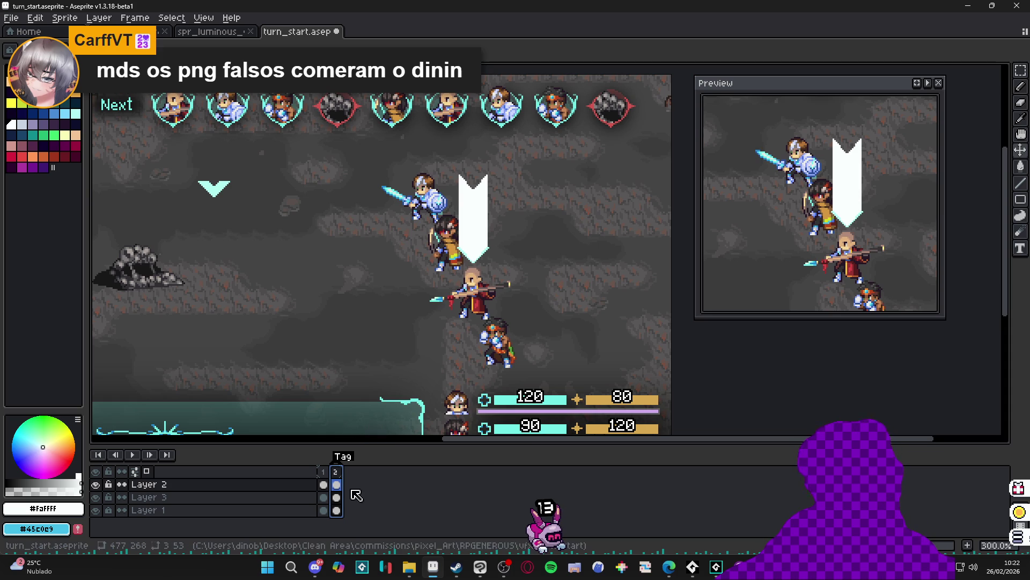
Draw a white filled rectangle extending frame 2's arrow up to the canvas top
{"action": "scroll", "coordinate": [477, 259], "scroll_direction": "up", "scroll_amount": 2}
{"action": "left_click", "coordinate": [478, 239]}
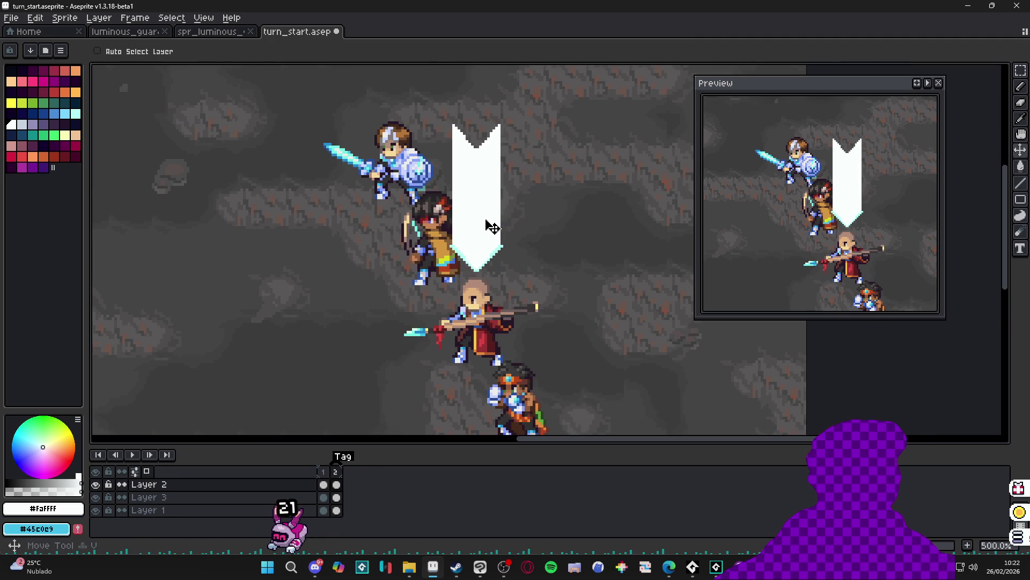
{"action": "left_click", "coordinate": [977, 201]}
{"action": "scroll", "coordinate": [459, 164], "scroll_direction": "up", "scroll_amount": 1}
{"action": "mouse_move", "coordinate": [458, 164]}
{"action": "left_mouse_down"}
{"action": "mouse_move", "coordinate": [461, 198]}
{"action": "mouse_move", "coordinate": [480, 95]}
{"action": "left_mouse_up"}
Tidy the white bar's left and right pixel columns, then hide Layer 3
{"action": "scroll", "coordinate": [451, 165], "scroll_direction": "down", "scroll_amount": 1}
{"action": "scroll", "coordinate": [458, 187], "scroll_direction": "down", "scroll_amount": 3}
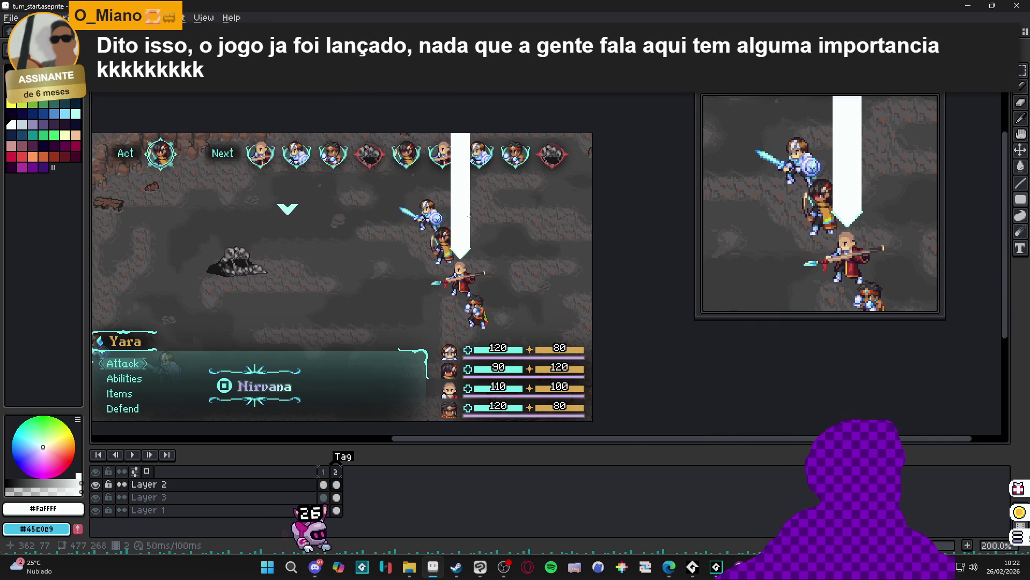
{"action": "scroll", "coordinate": [469, 215], "scroll_direction": "up", "scroll_amount": 4}
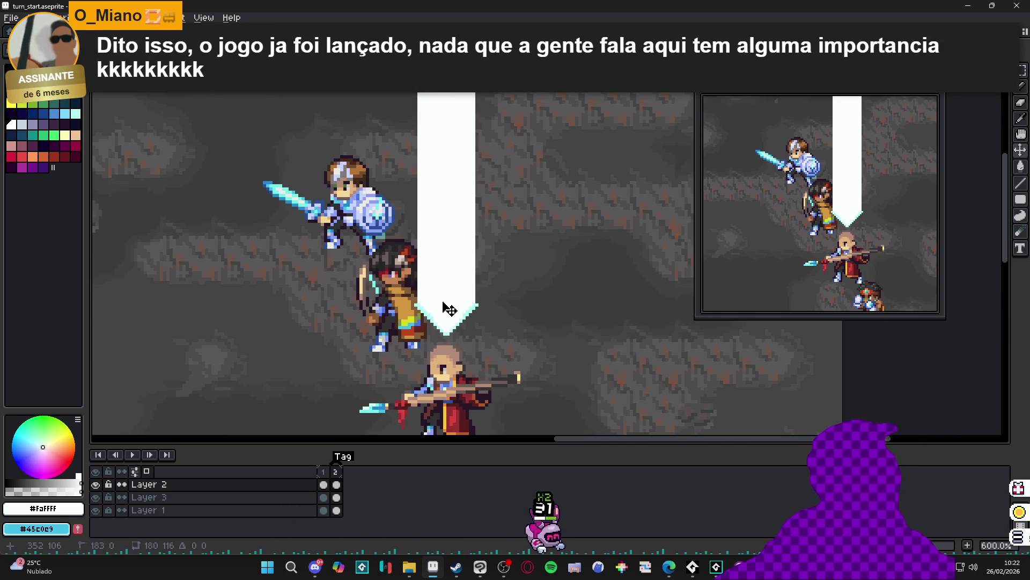
{"action": "scroll", "coordinate": [443, 310], "scroll_direction": "down", "scroll_amount": 3}
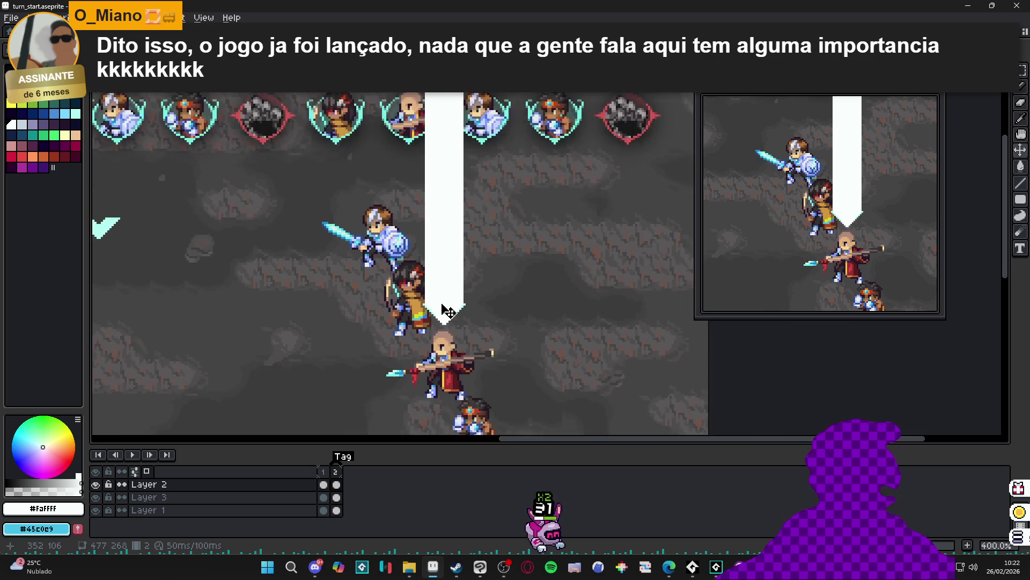
{"action": "scroll", "coordinate": [444, 310], "scroll_direction": "up", "scroll_amount": 7}
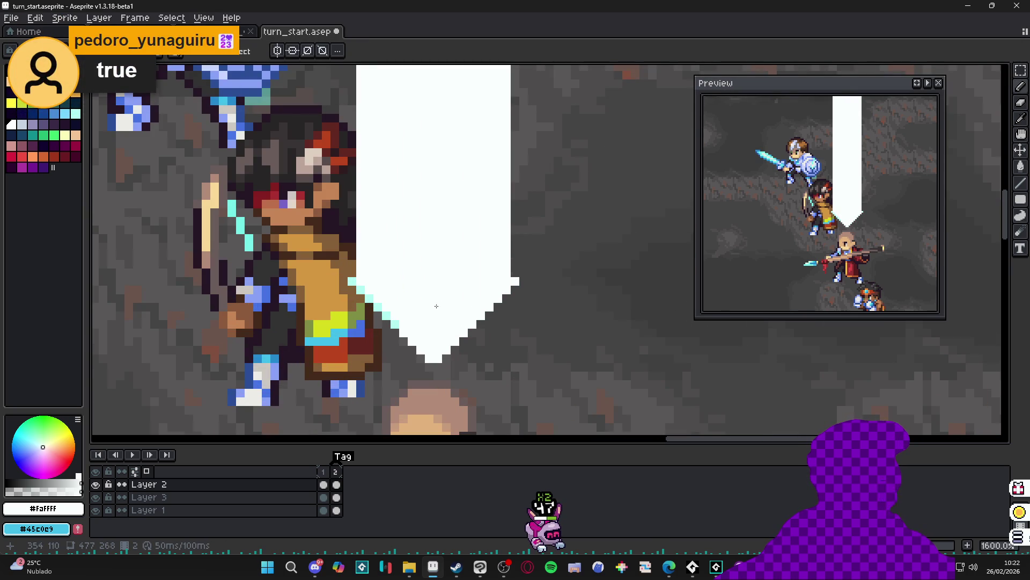
{"action": "scroll", "coordinate": [392, 258], "scroll_direction": "down", "scroll_amount": 3}
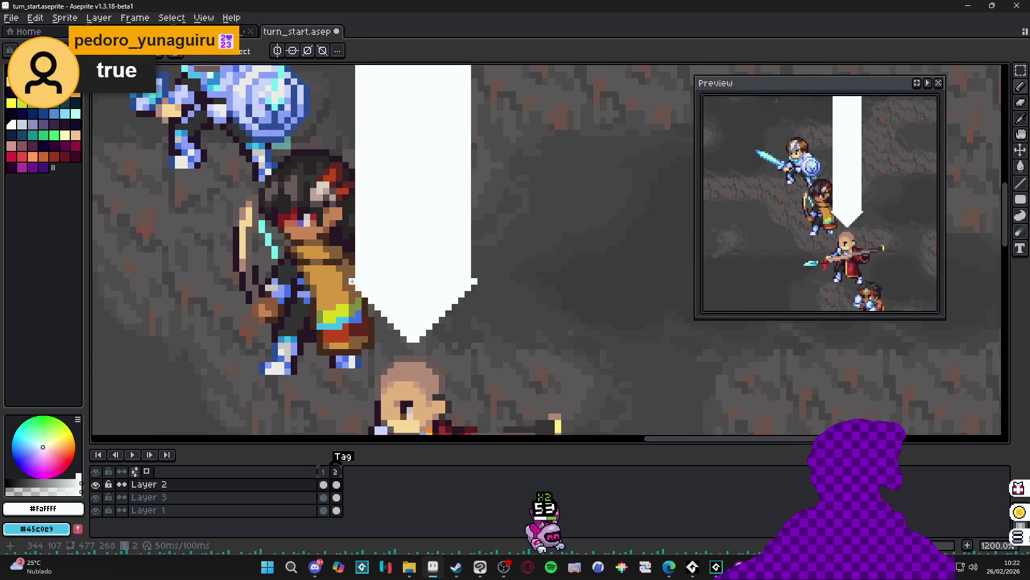
{"action": "scroll", "coordinate": [371, 161], "scroll_direction": "up", "scroll_amount": 5}
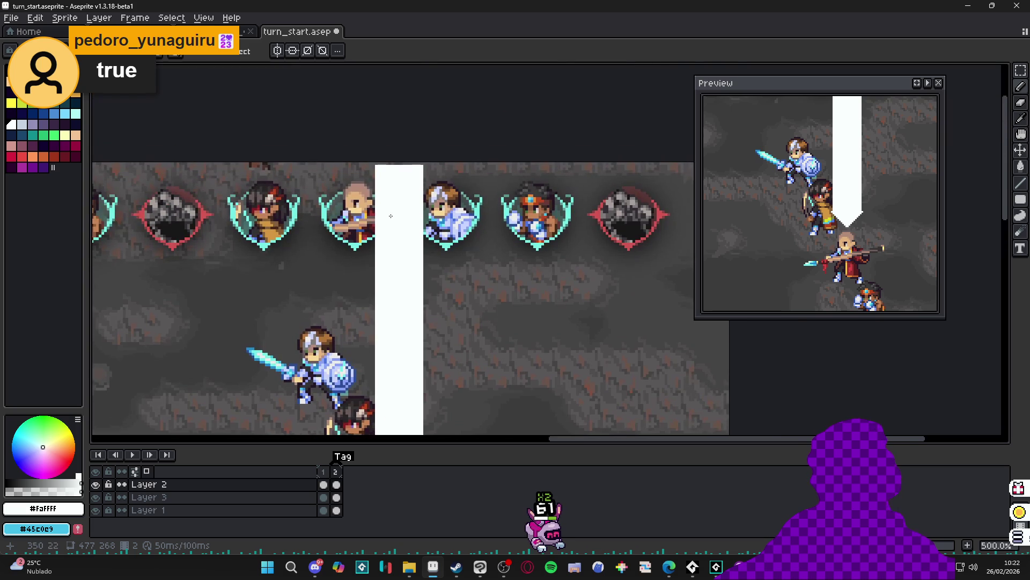
{"action": "left_click_drag", "start_coordinate": [370, 161], "coordinate": [371, 433]}
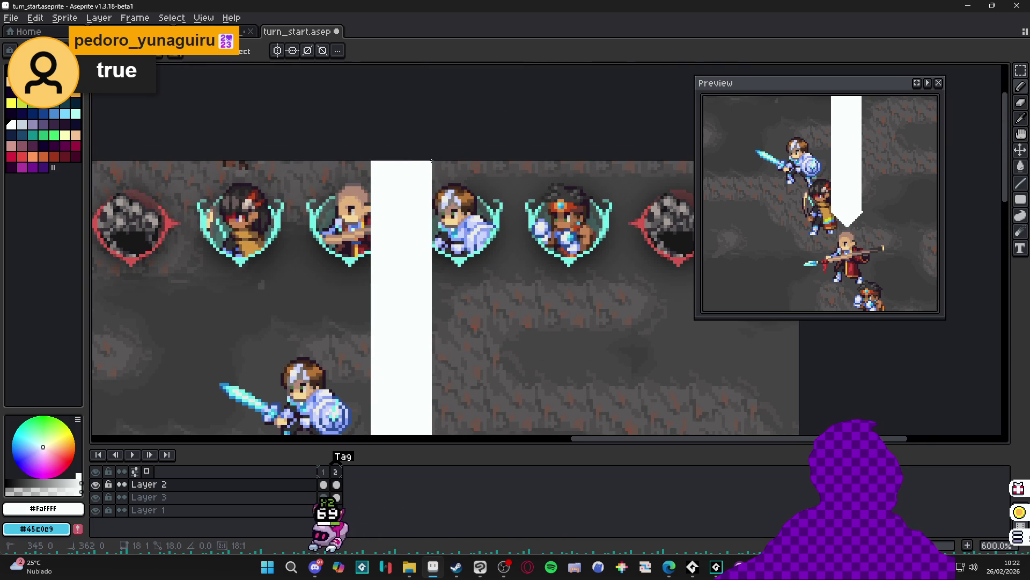
{"action": "scroll", "coordinate": [450, 338], "scroll_direction": "down", "scroll_amount": 5}
{"action": "scroll", "coordinate": [450, 338], "scroll_direction": "up", "scroll_amount": 1}
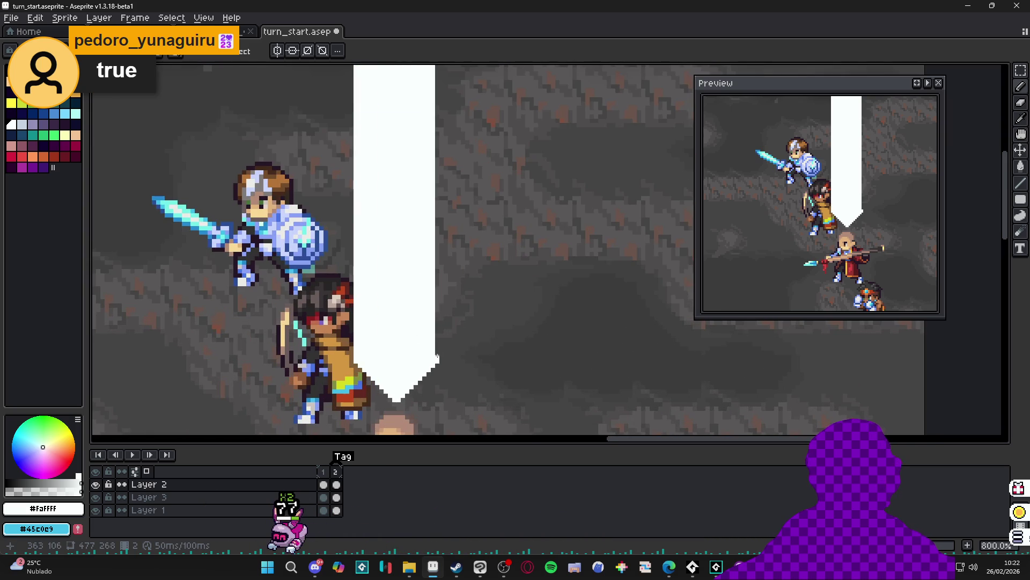
{"action": "scroll", "coordinate": [438, 358], "scroll_direction": "up", "scroll_amount": 10}
{"action": "key", "text": "ctrl+z"}
{"action": "left_click", "coordinate": [434, 152], "text": "shift"}
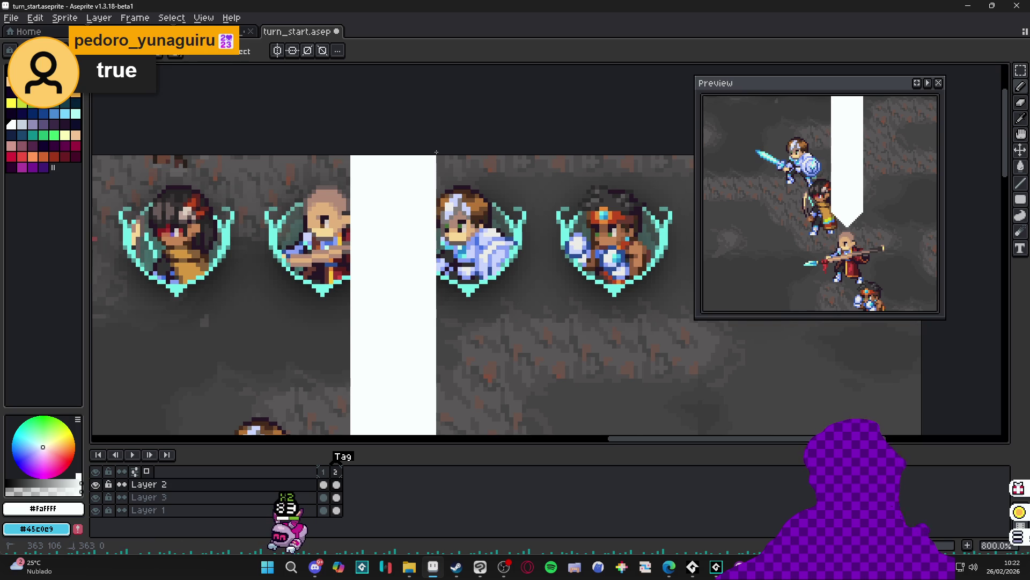
{"action": "scroll", "coordinate": [436, 153], "scroll_direction": "down", "scroll_amount": 3}
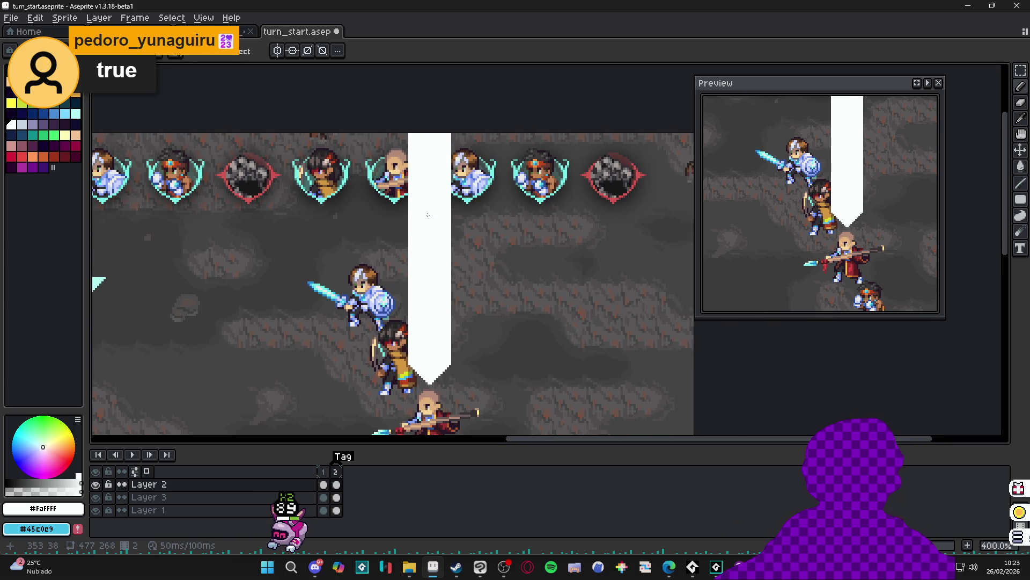
{"action": "scroll", "coordinate": [147, 232], "scroll_direction": "down", "scroll_amount": 1}
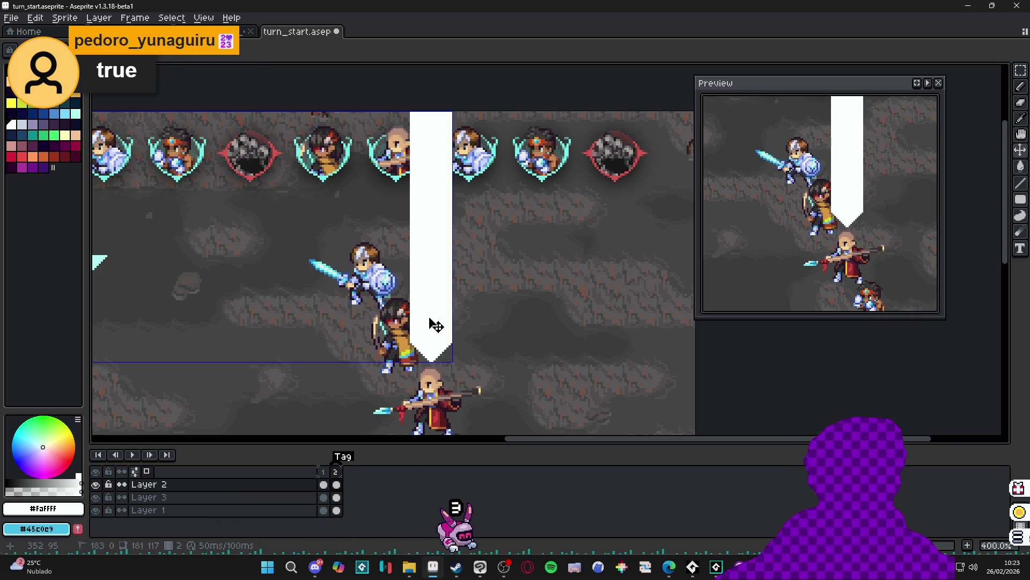
{"action": "left_click", "coordinate": [96, 497]}
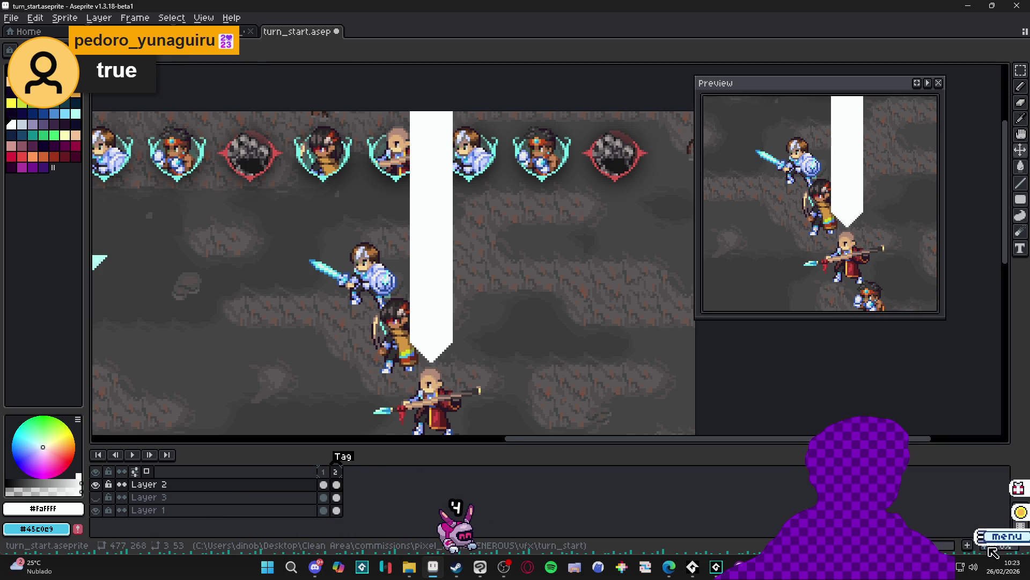
Add a new frame after frame 2 and draw diagonal lines on both sides of the beam's bottom
{"action": "key", "text": "alt+n"}
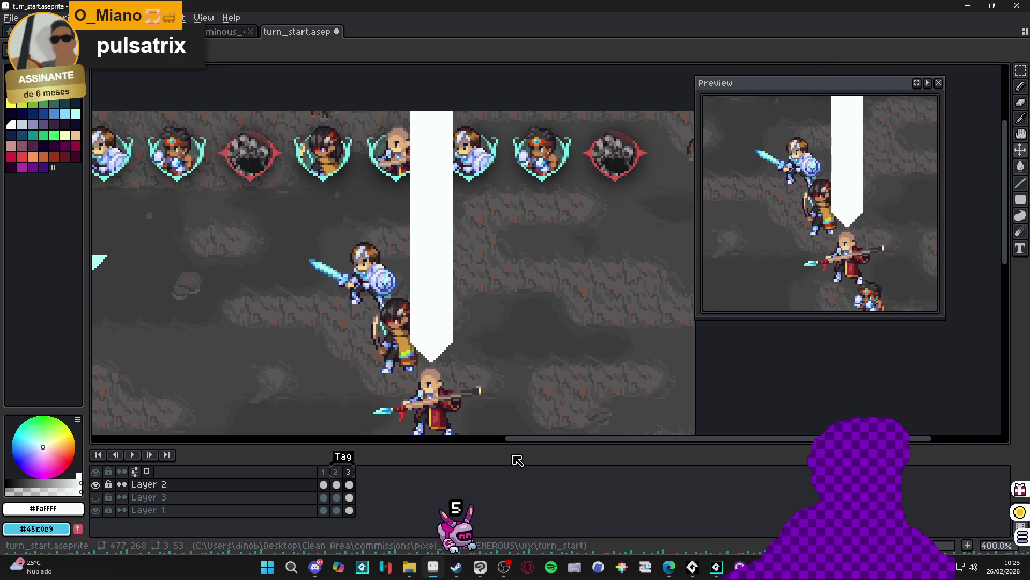
{"action": "scroll", "coordinate": [453, 366], "scroll_direction": "up", "scroll_amount": 2}
{"action": "scroll", "coordinate": [432, 352], "scroll_direction": "up", "scroll_amount": 4}
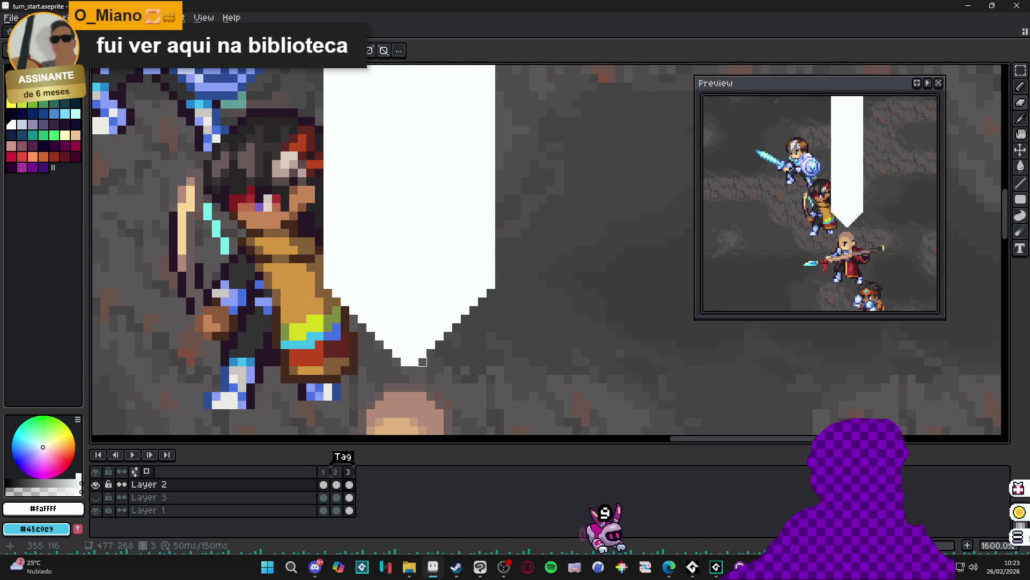
{"action": "mouse_move", "coordinate": [423, 354]}
{"action": "left_mouse_down"}
{"action": "mouse_move", "coordinate": [496, 183]}
{"action": "mouse_move", "coordinate": [492, 212]}
{"action": "left_mouse_up"}
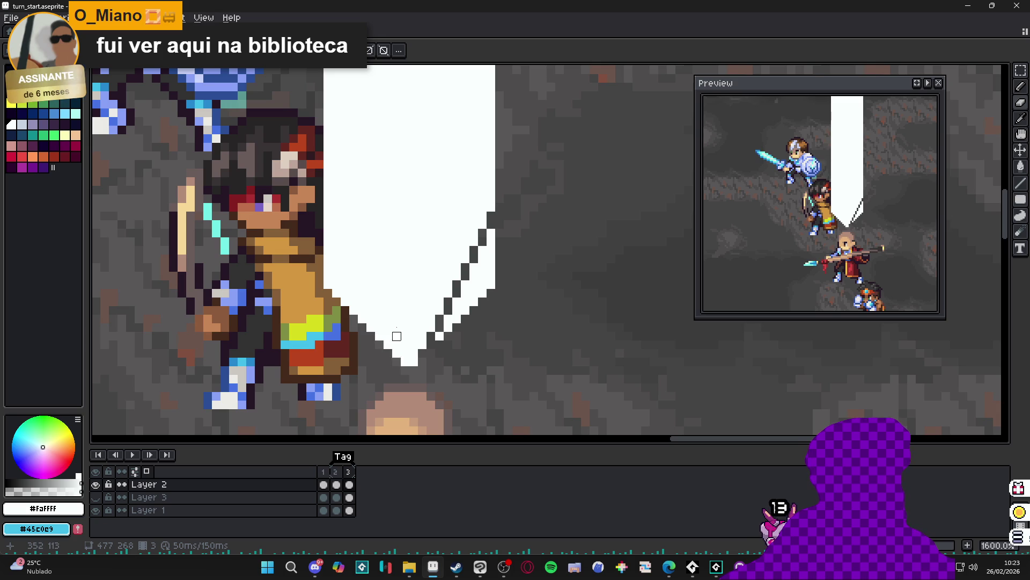
{"action": "left_click_drag", "start_coordinate": [388, 353], "coordinate": [337, 181]}
Magic-wand and delete the white outside the diagonal lines to form a pointed tip
{"action": "key", "text": "w"}
{"action": "left_click", "coordinate": [334, 247]}
{"action": "key", "text": "Delete"}
{"action": "left_click", "coordinate": [476, 279]}
{"action": "key", "text": "Delete"}
{"action": "scroll", "coordinate": [456, 319], "scroll_direction": "up", "scroll_amount": 2}
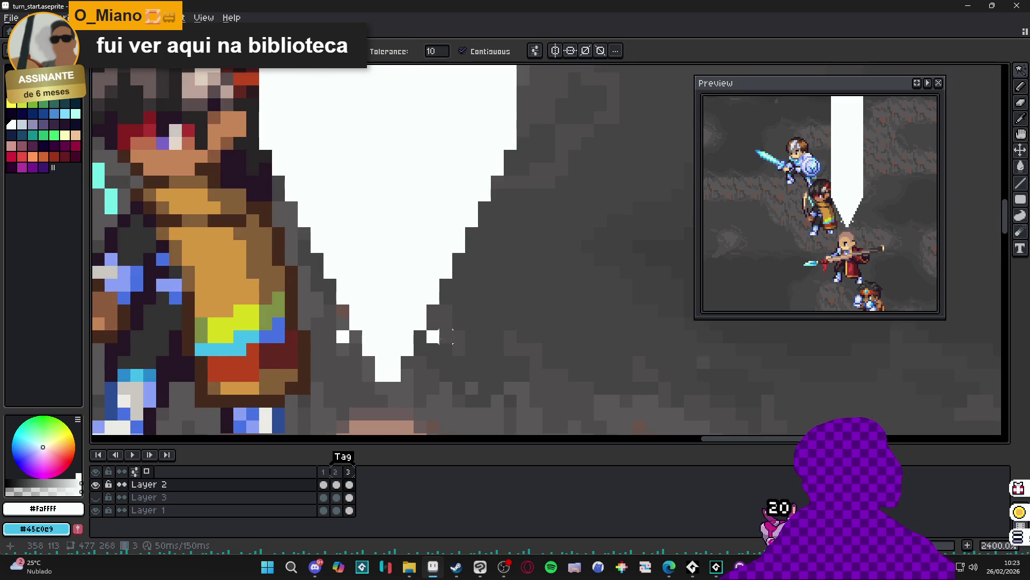
{"action": "key", "text": "e"}
{"action": "scroll", "coordinate": [343, 336], "scroll_direction": "down", "scroll_amount": 4}
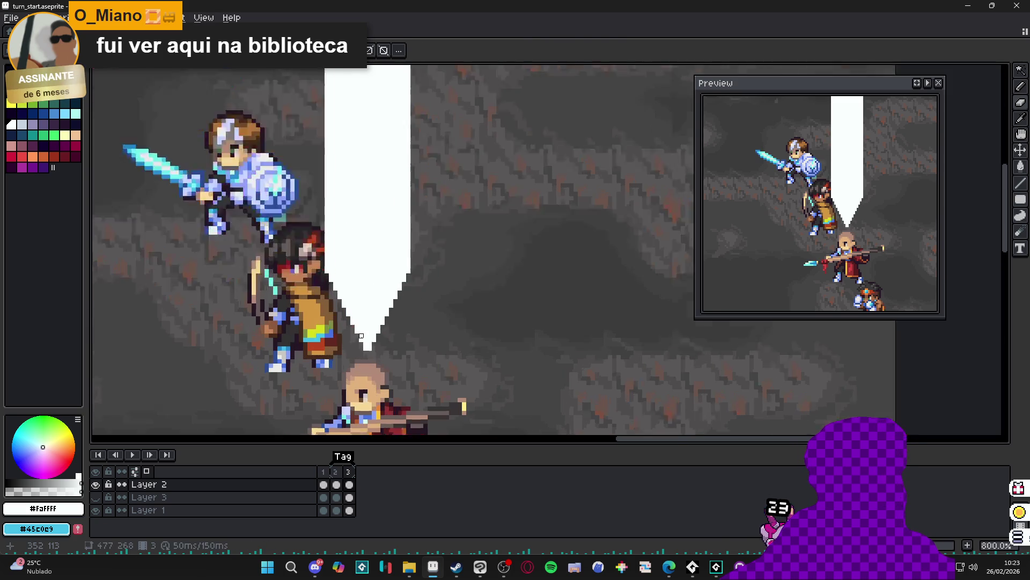
Move the new frame to a different position in the timeline
{"action": "left_click_drag", "start_coordinate": [348, 472], "coordinate": [337, 478]}
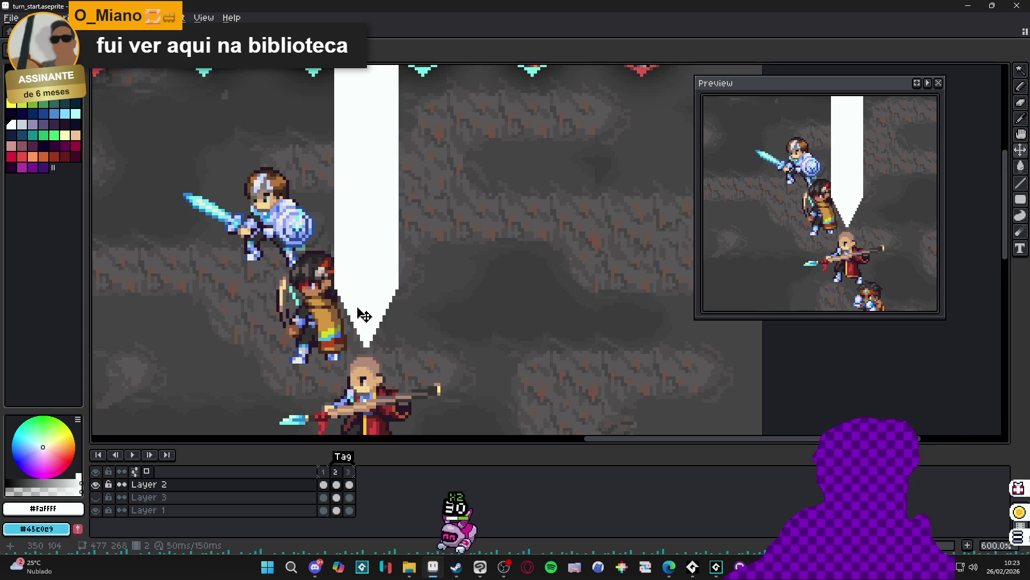
{"action": "scroll", "coordinate": [365, 339], "scroll_direction": "down", "scroll_amount": 2}
{"action": "scroll", "coordinate": [365, 339], "scroll_direction": "down", "scroll_amount": 2}
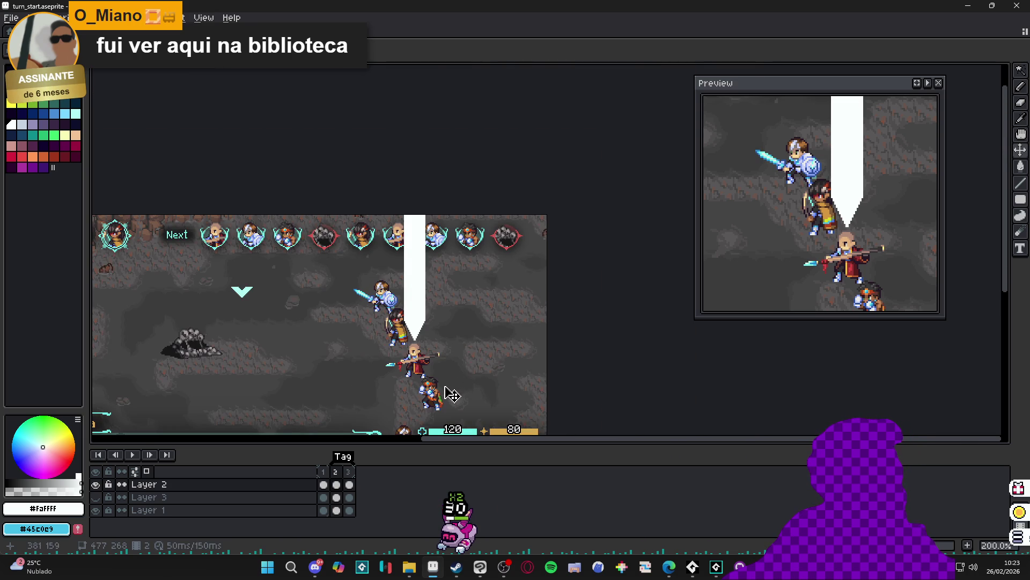
{"action": "scroll", "coordinate": [451, 395], "scroll_direction": "up", "scroll_amount": 4}
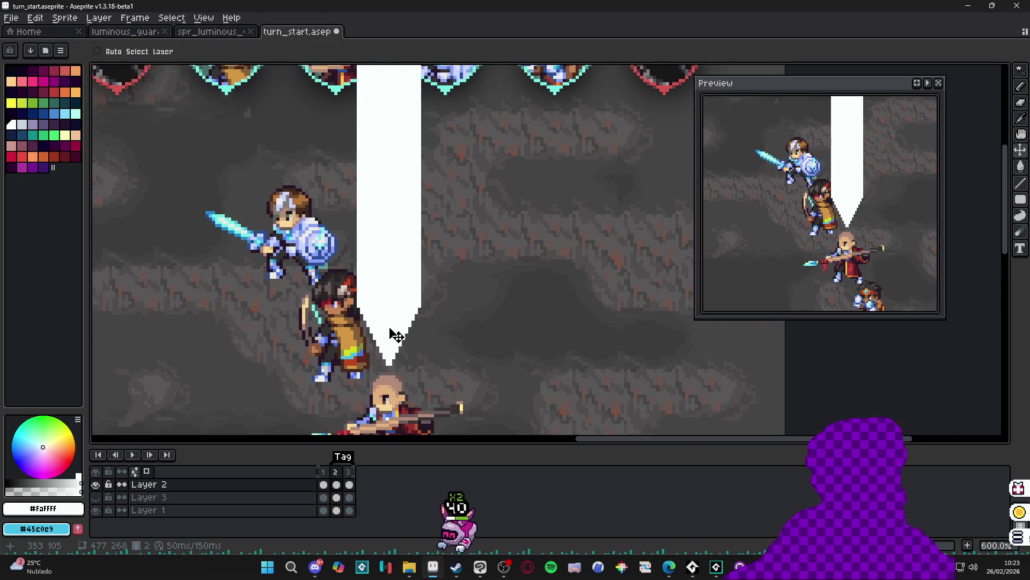
Try erasing vertical and diagonal strips through the beam, undo them, and view frame 1
{"action": "key", "text": "b"}
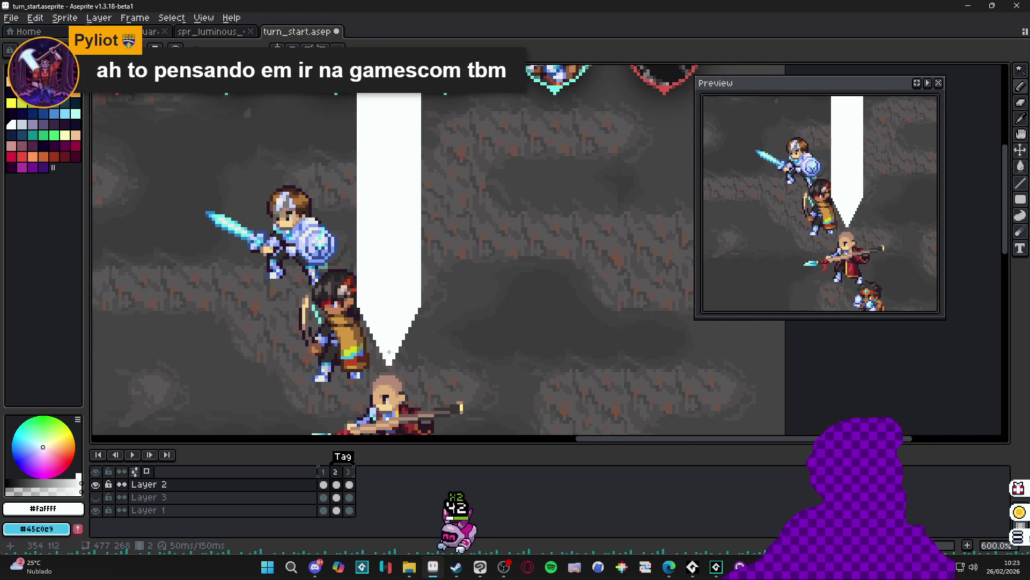
{"action": "scroll", "coordinate": [392, 376], "scroll_direction": "up", "scroll_amount": 3}
{"action": "key", "text": "e"}
{"action": "mouse_move", "coordinate": [392, 380]}
{"action": "left_mouse_down"}
{"action": "mouse_move", "coordinate": [430, 226]}
{"action": "mouse_move", "coordinate": [392, 158]}
{"action": "left_mouse_up"}
{"action": "key", "text": "ctrl+z"}
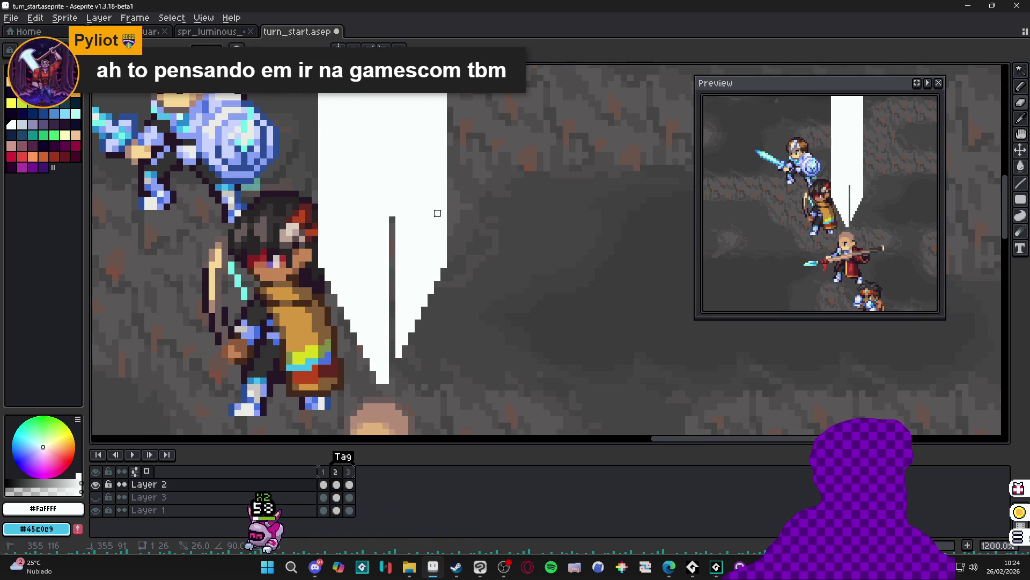
{"action": "key", "text": "ctrl+z"}
{"action": "left_click_drag", "start_coordinate": [403, 343], "coordinate": [438, 194]}
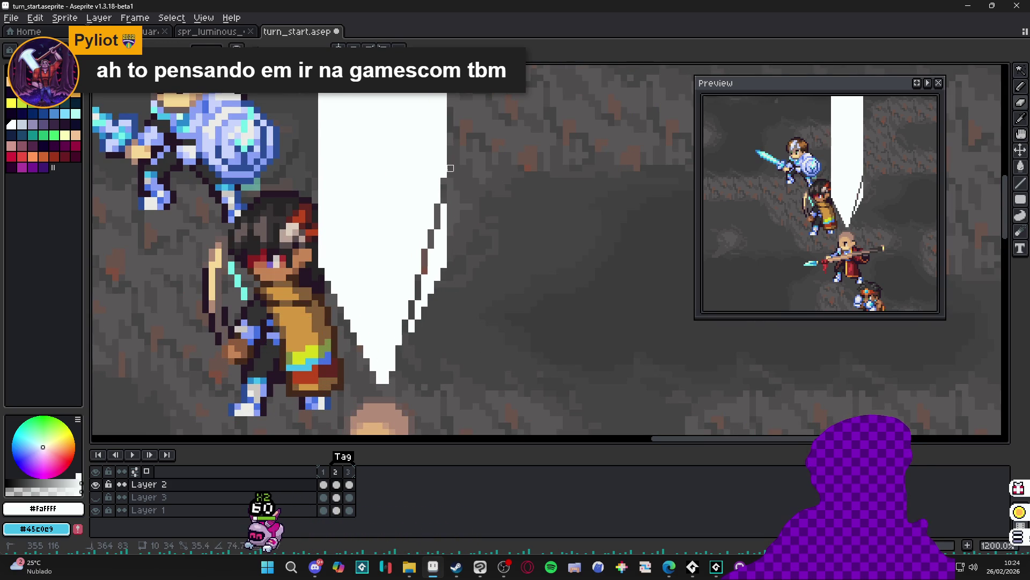
{"action": "key", "text": "ctrl+z"}
{"action": "scroll", "coordinate": [462, 242], "scroll_direction": "down", "scroll_amount": 5}
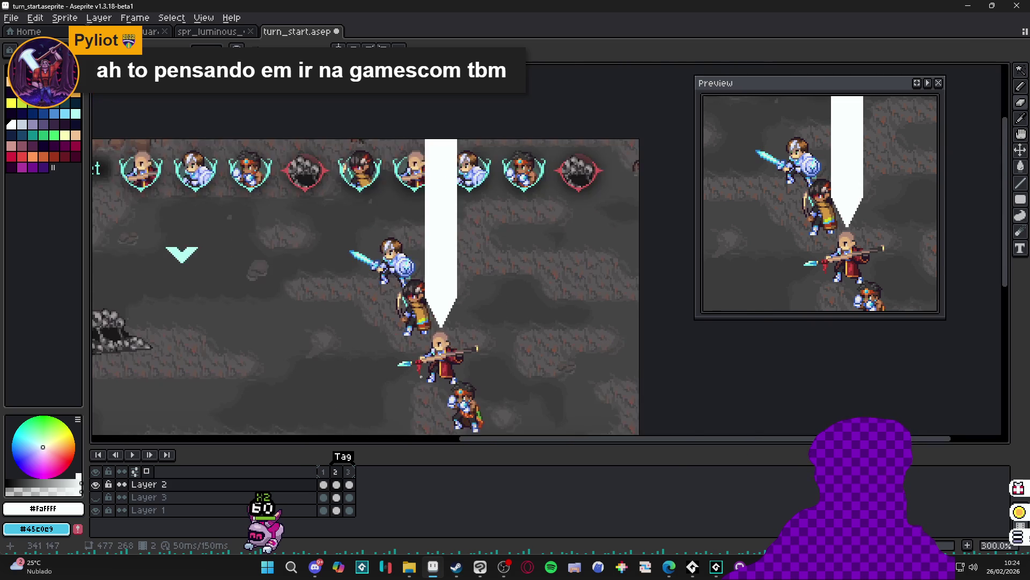
{"action": "left_click", "coordinate": [329, 473]}
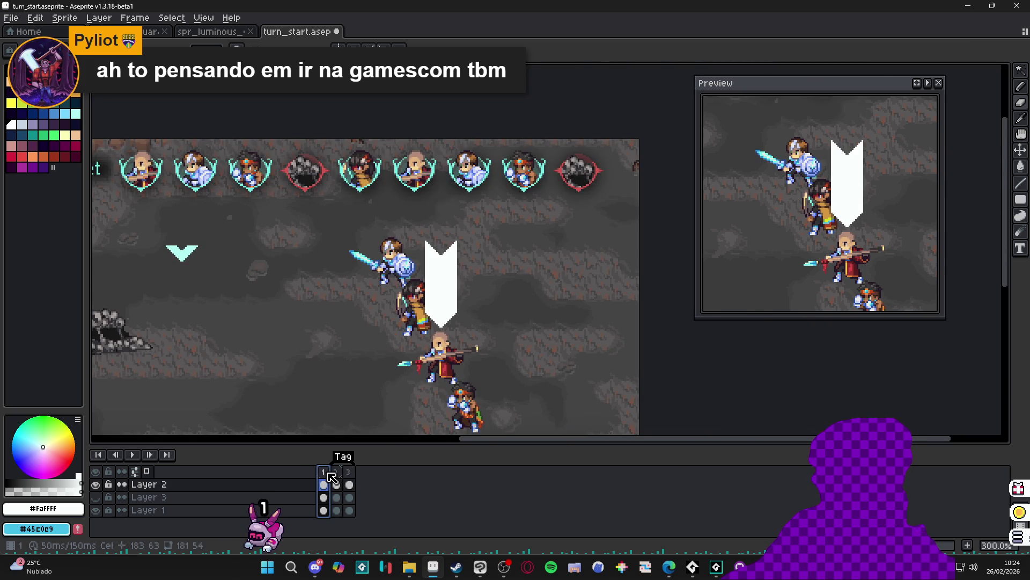
Add a new frame after frame 2 and draw a white diagonal line from the beam tip
{"action": "left_click", "coordinate": [339, 472]}
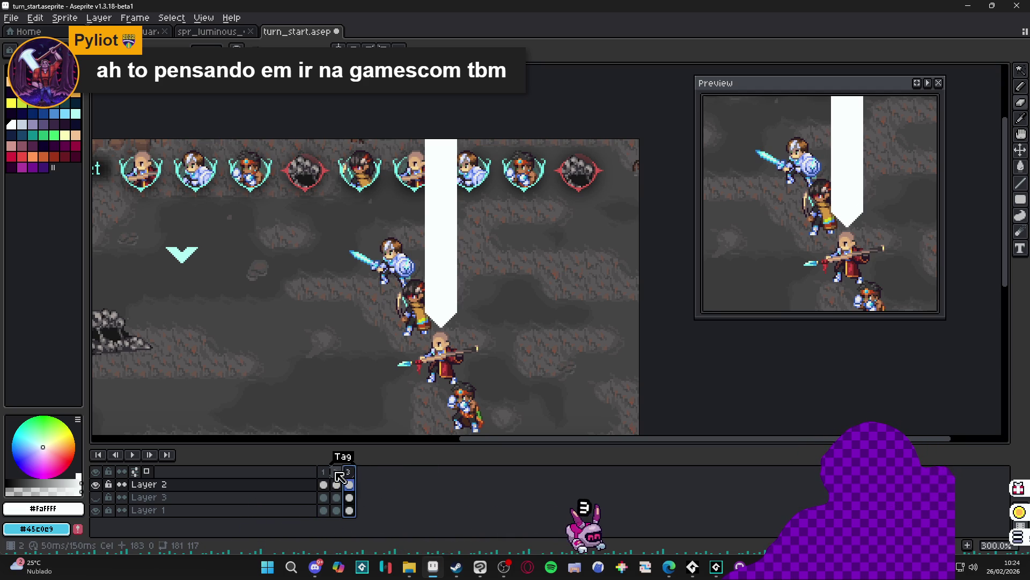
{"action": "key", "text": "alt+n"}
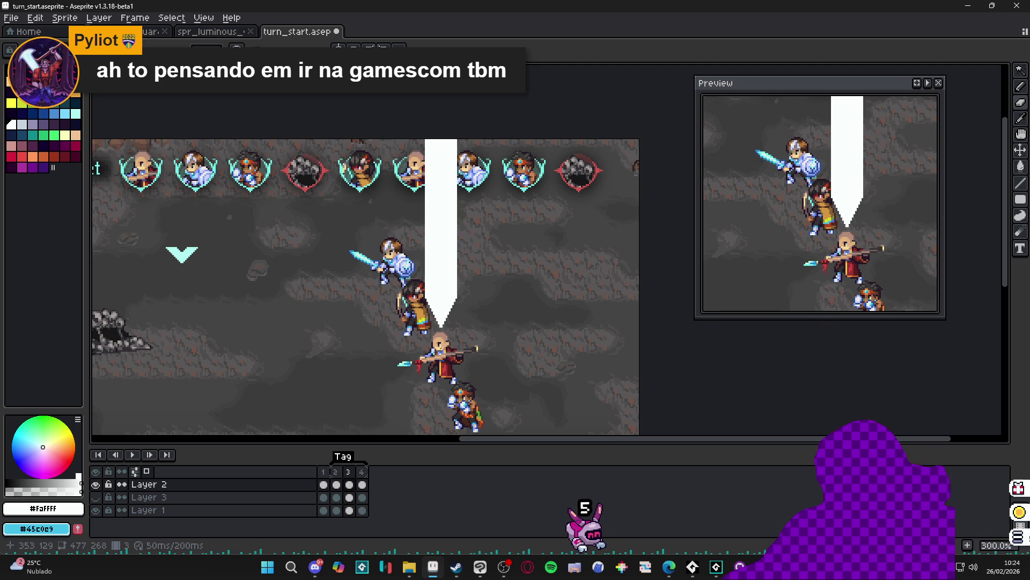
{"action": "scroll", "coordinate": [487, 301], "scroll_direction": "up", "scroll_amount": 6}
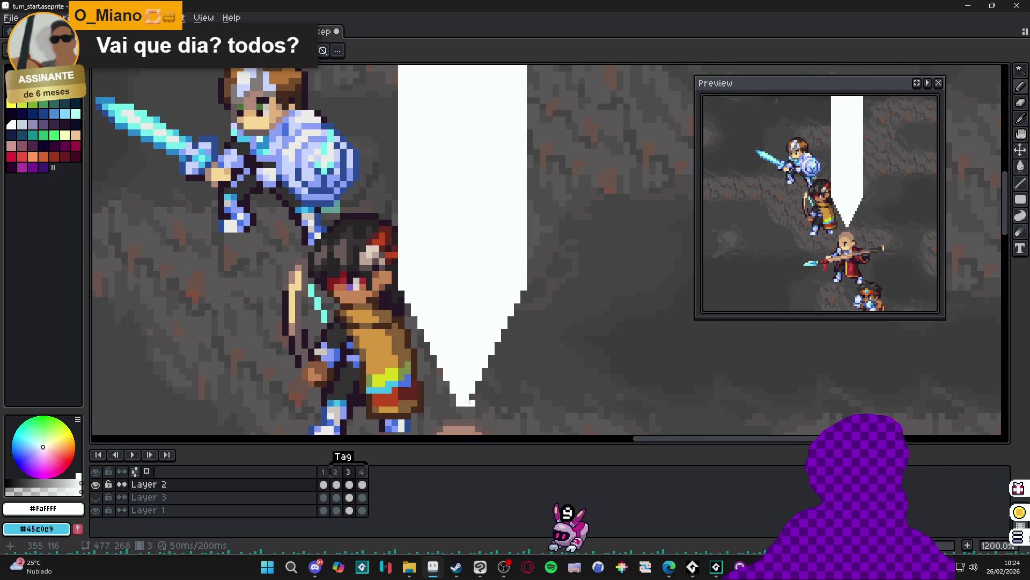
{"action": "mouse_move", "coordinate": [469, 401]}
{"action": "left_mouse_down"}
{"action": "mouse_move", "coordinate": [506, 352]}
{"action": "mouse_move", "coordinate": [530, 305]}
{"action": "mouse_move", "coordinate": [523, 297]}
{"action": "left_mouse_up"}
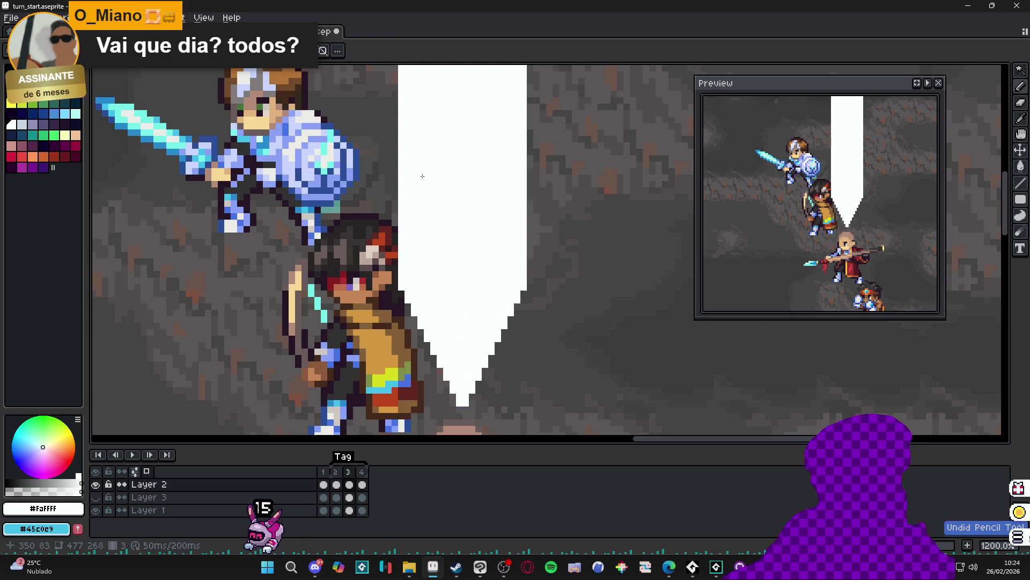
Place the vertical mirror axis on the white beam and draw a mirrored diagonal line
{"action": "scroll", "coordinate": [589, 174], "scroll_direction": "down", "scroll_amount": 8}
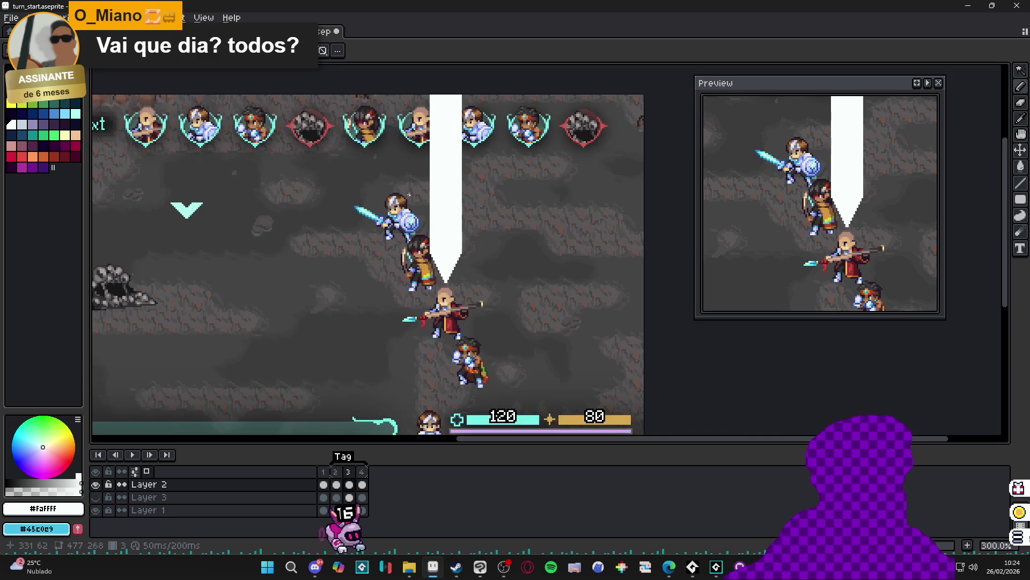
{"action": "left_click_drag", "start_coordinate": [592, 175], "coordinate": [405, 176]}
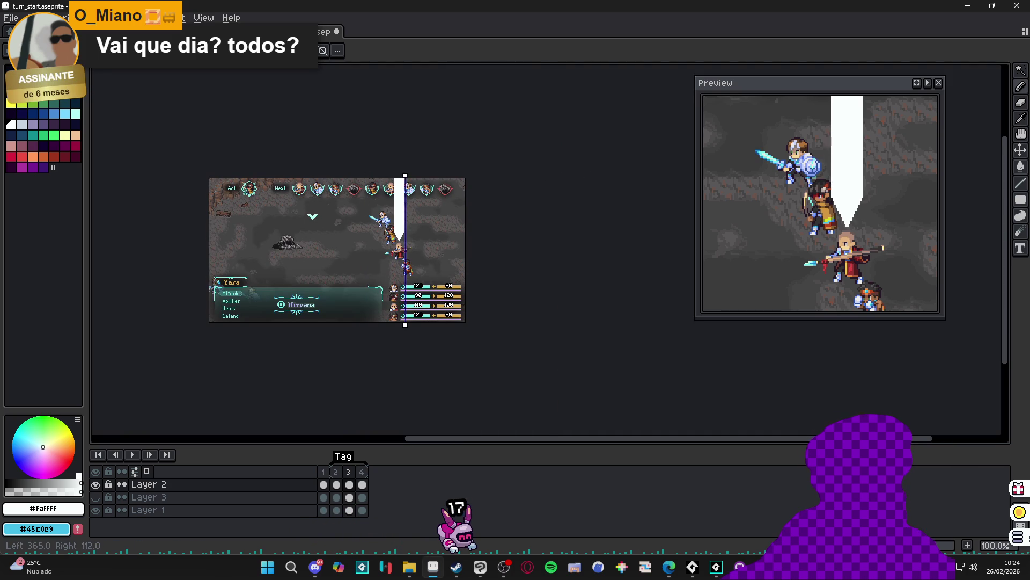
{"action": "scroll", "coordinate": [399, 204], "scroll_direction": "up", "scroll_amount": 8}
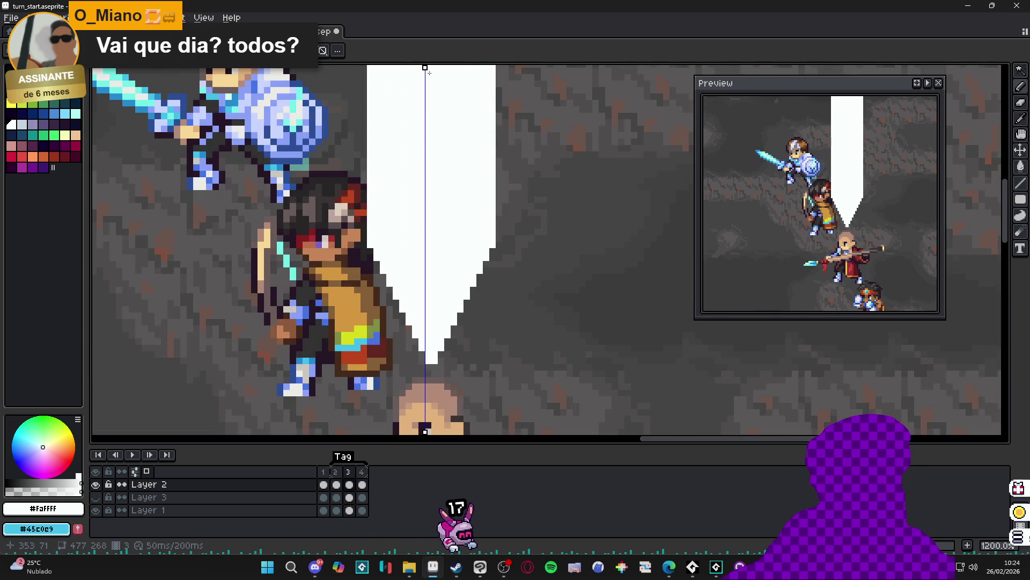
{"action": "left_click_drag", "start_coordinate": [427, 66], "coordinate": [433, 67]}
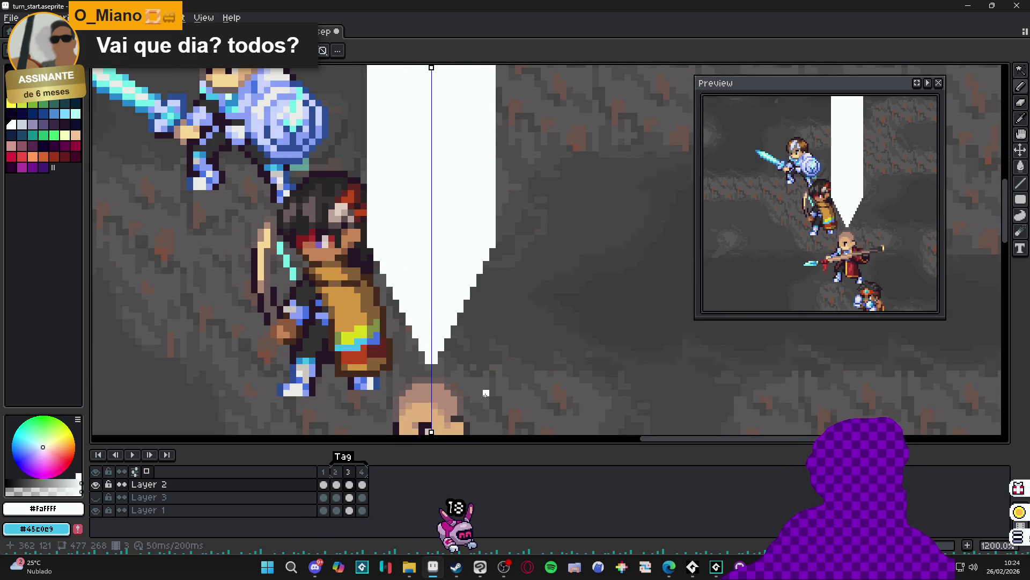
{"action": "left_click_drag", "start_coordinate": [440, 360], "coordinate": [491, 249]}
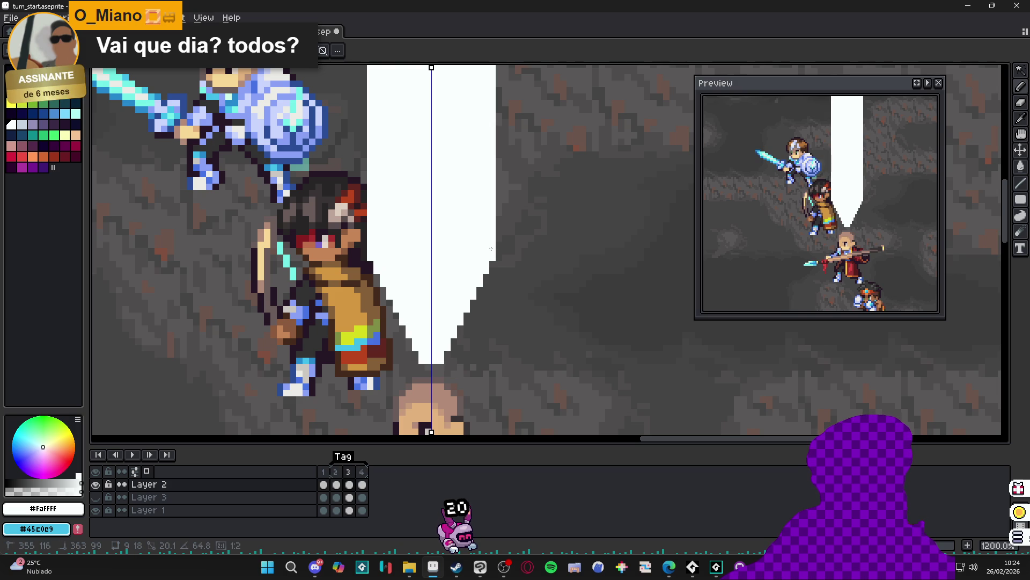
{"action": "scroll", "coordinate": [491, 248], "scroll_direction": "down", "scroll_amount": 5}
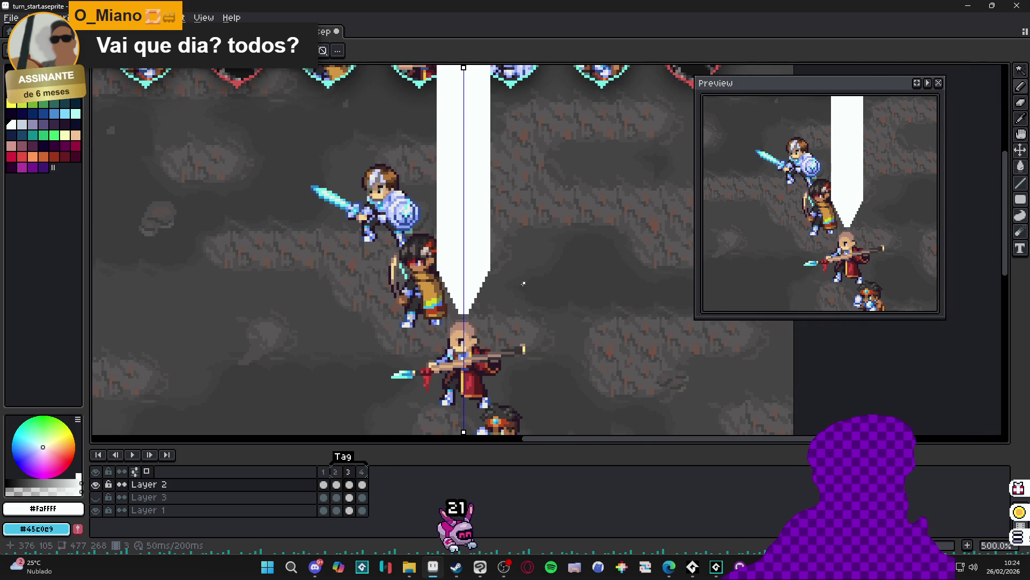
{"action": "scroll", "coordinate": [477, 267], "scroll_direction": "up", "scroll_amount": 5}
Play the animation preview, then go to frame 3 and bring the beam's top into view
{"action": "left_click", "coordinate": [928, 84]}
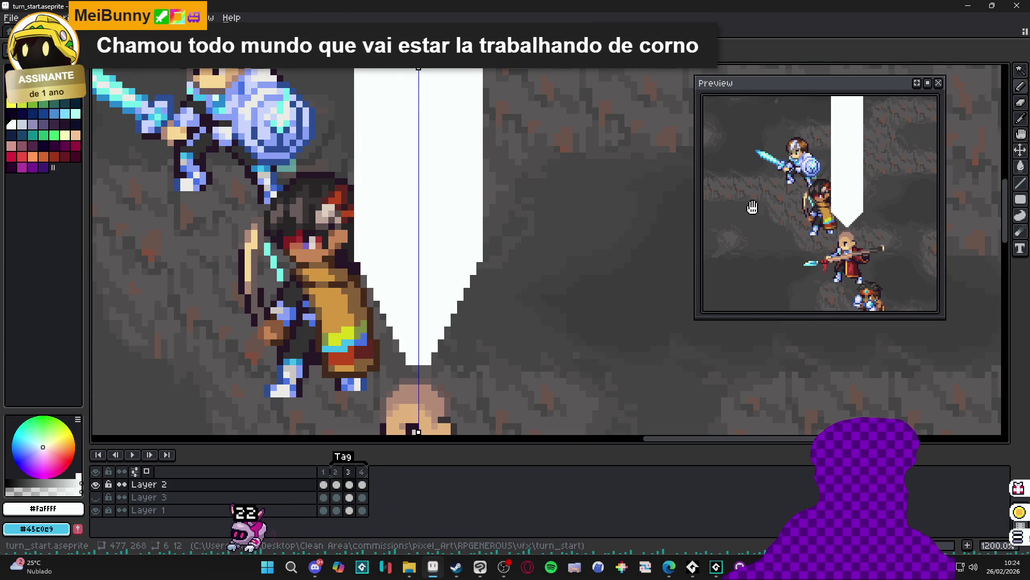
{"action": "scroll", "coordinate": [448, 332], "scroll_direction": "down", "scroll_amount": 4}
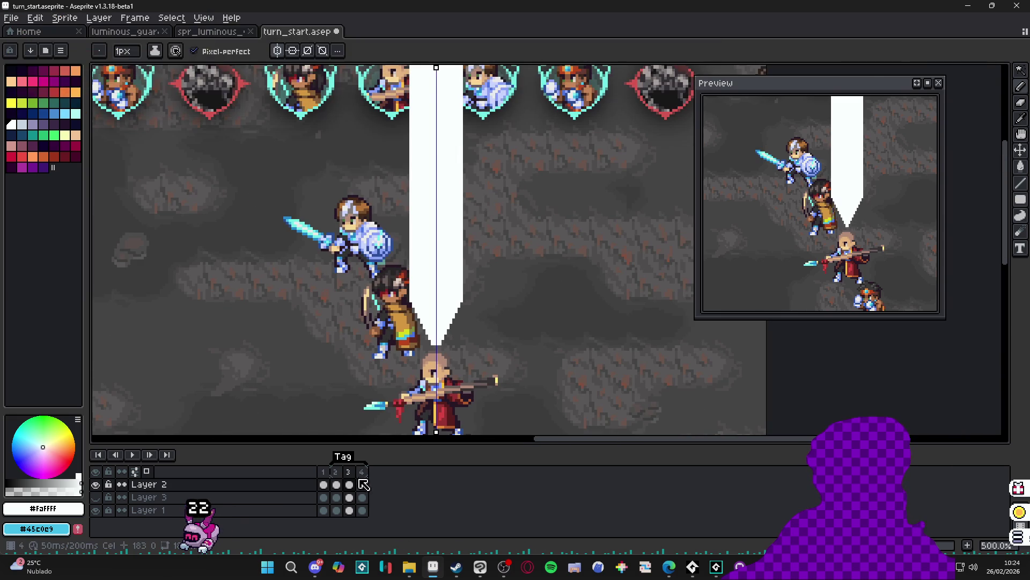
{"action": "left_click", "coordinate": [342, 473]}
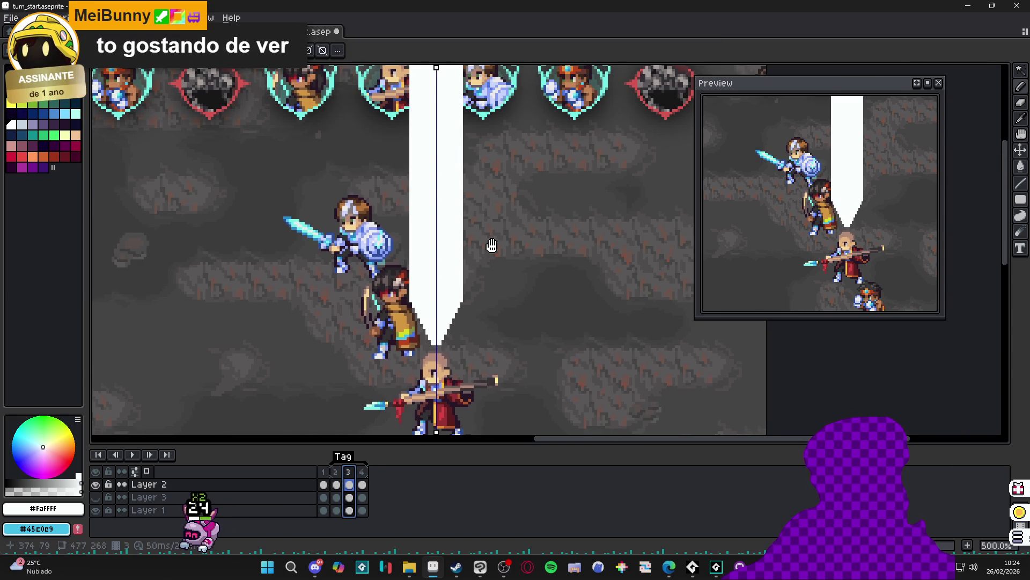
{"action": "key", "text": "Right"}
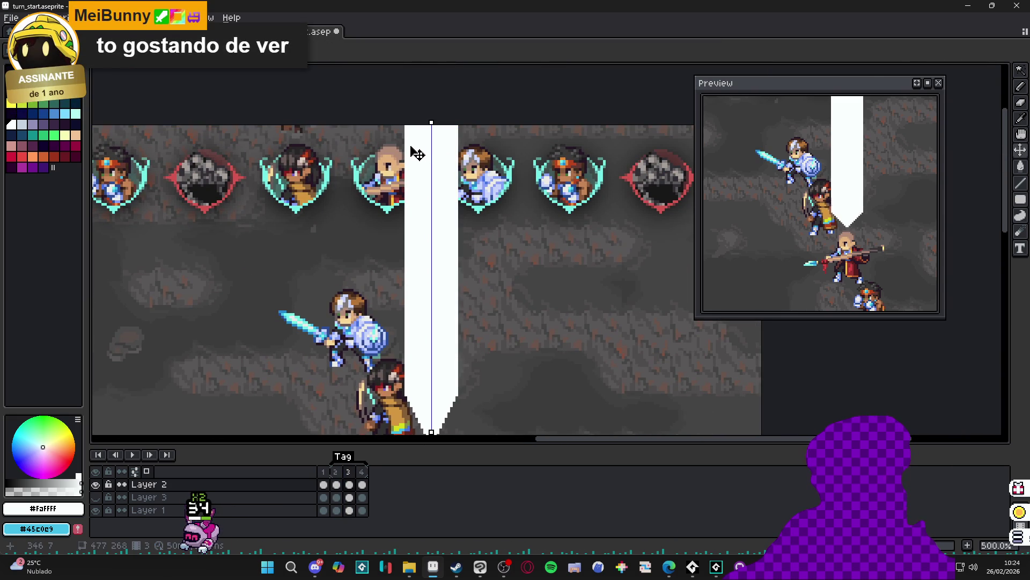
{"action": "left_click_drag", "start_coordinate": [420, 324], "coordinate": [426, 258]}
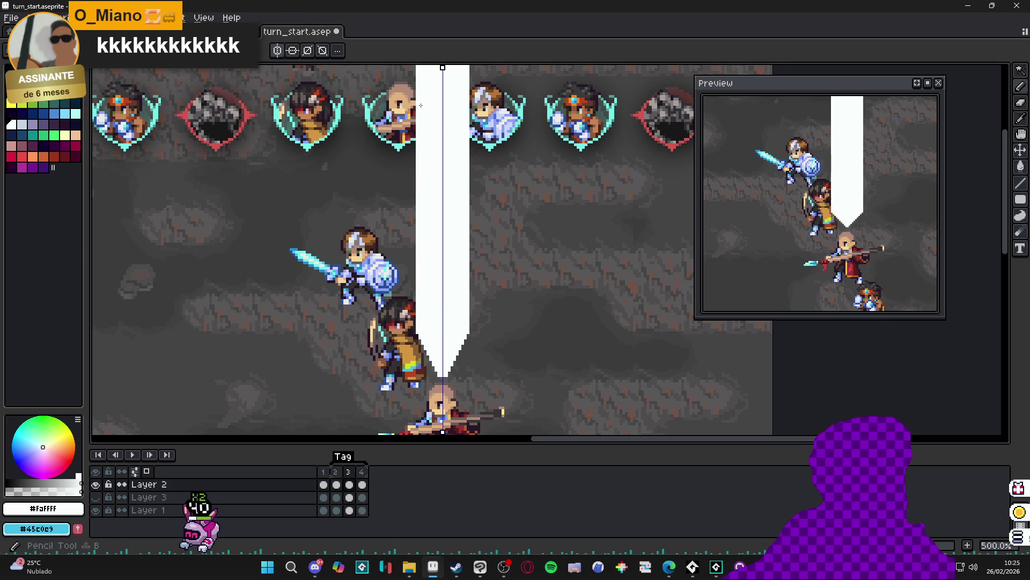
Turn off mirror symmetry and marquee-select the top end of the beam
{"action": "left_click", "coordinate": [278, 50]}
{"action": "key", "text": "m"}
{"action": "mouse_move", "coordinate": [416, 318]}
{"action": "left_mouse_down"}
{"action": "mouse_move", "coordinate": [461, 368]}
{"action": "mouse_move", "coordinate": [504, 355]}
{"action": "left_mouse_up"}
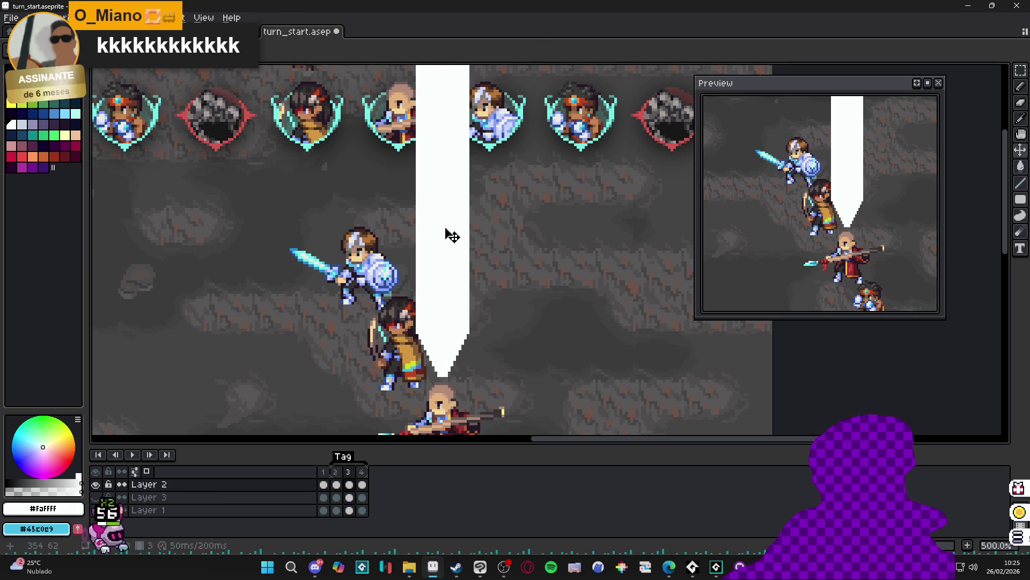
{"action": "key", "text": "w"}
{"action": "scroll", "coordinate": [439, 91], "scroll_direction": "up", "scroll_amount": 3}
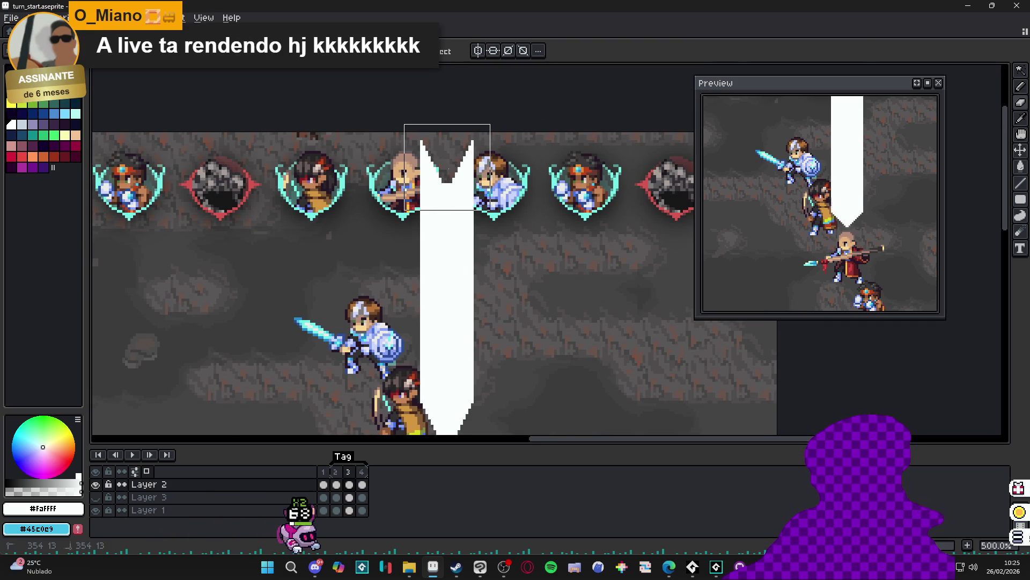
{"action": "scroll", "coordinate": [447, 167], "scroll_direction": "down", "scroll_amount": 3}
{"action": "scroll", "coordinate": [842, 177], "scroll_direction": "down", "scroll_amount": 2}
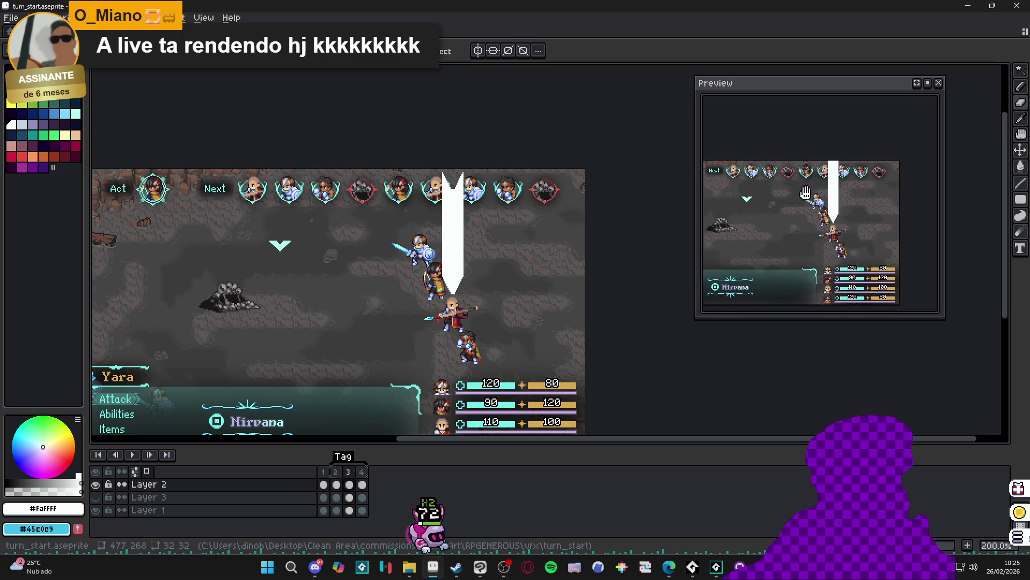
{"action": "scroll", "coordinate": [451, 274], "scroll_direction": "up", "scroll_amount": 1}
{"action": "left_click_drag", "start_coordinate": [451, 274], "coordinate": [448, 278]}
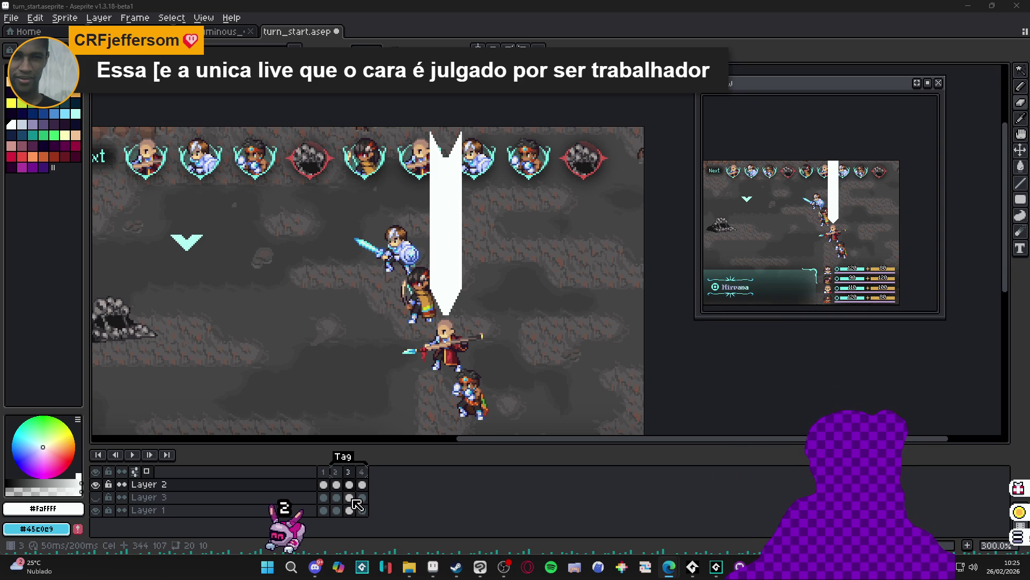
Step through frames 2, 3 and 4 to compare the beam shapes
{"action": "left_click", "coordinate": [339, 483]}
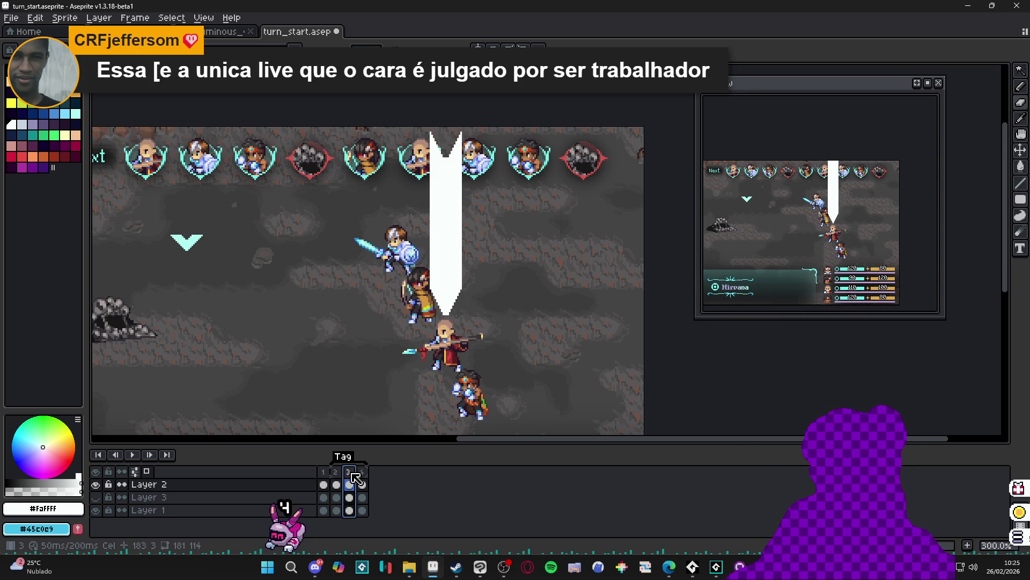
{"action": "left_click", "coordinate": [362, 483]}
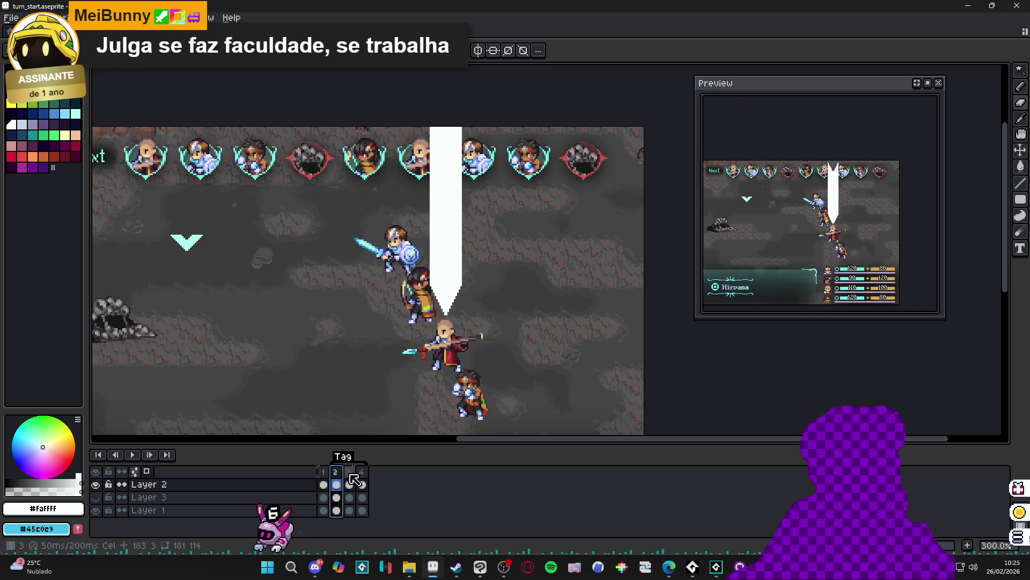
{"action": "left_click", "coordinate": [349, 474]}
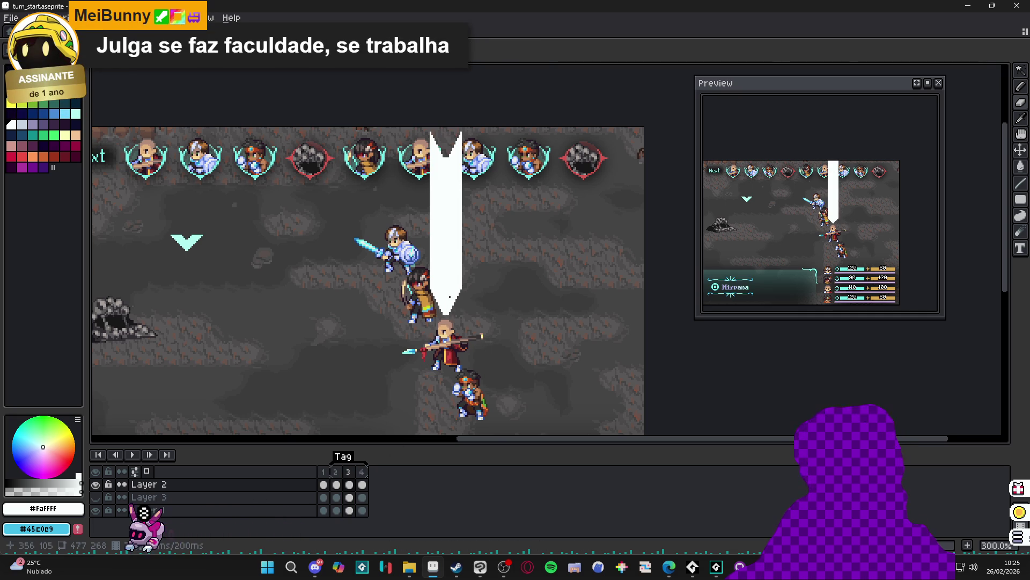
{"action": "scroll", "coordinate": [450, 297], "scroll_direction": "up", "scroll_amount": 4}
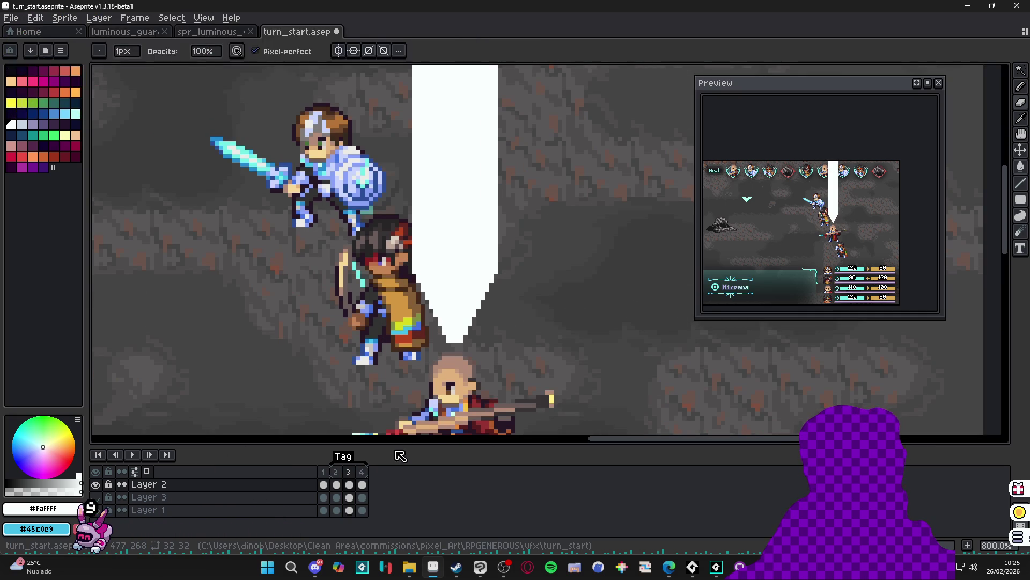
{"action": "left_click", "coordinate": [350, 472]}
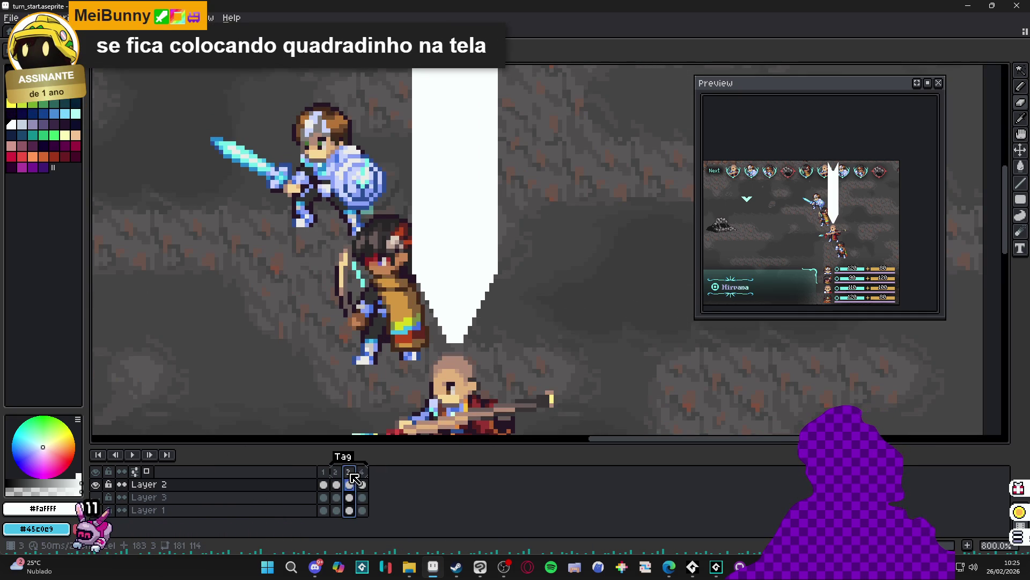
{"action": "left_click", "coordinate": [363, 473]}
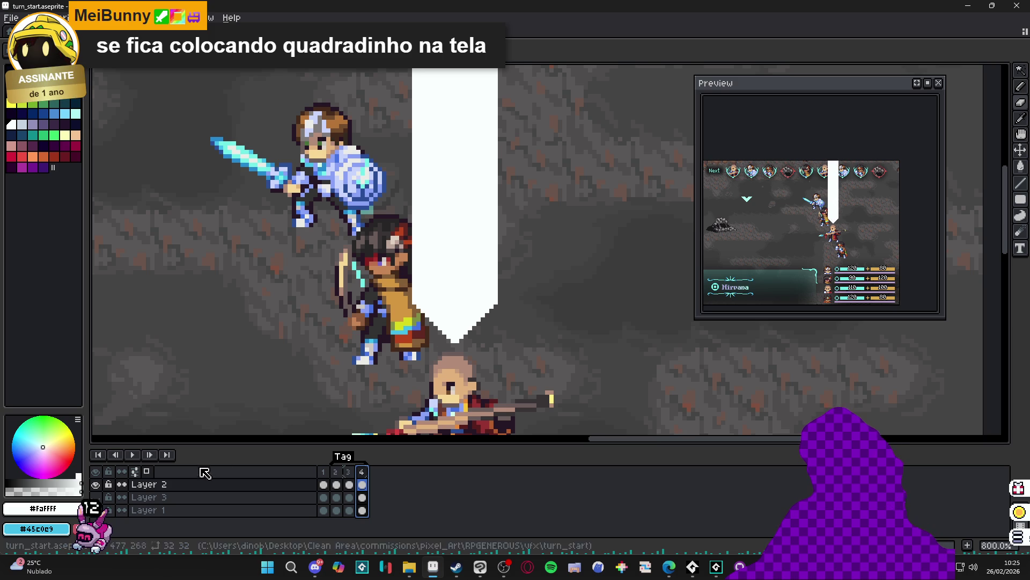
Toggle Layer 2's white beam on and off to compare it with the cyan arrow
{"action": "left_click", "coordinate": [95, 484]}
{"action": "left_click", "coordinate": [96, 497]}
{"action": "left_click", "coordinate": [349, 473]}
{"action": "left_click", "coordinate": [97, 485]}
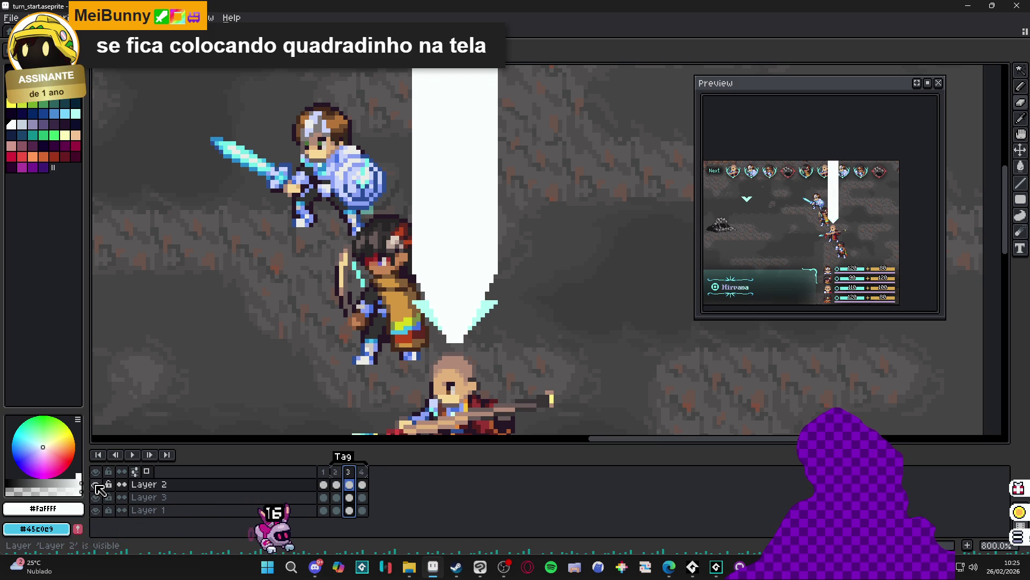
{"action": "left_click", "coordinate": [95, 484]}
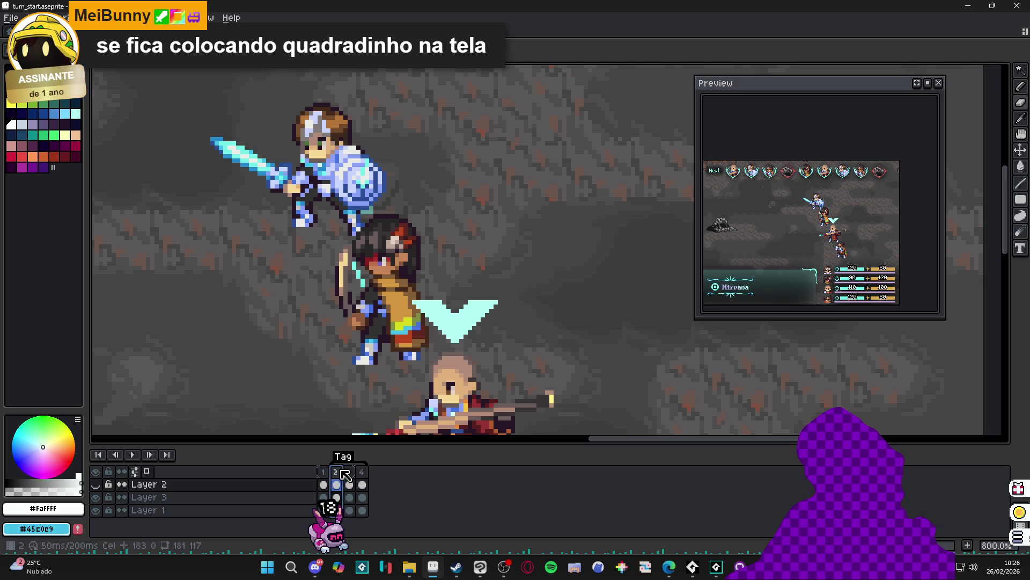
{"action": "left_click", "coordinate": [361, 474]}
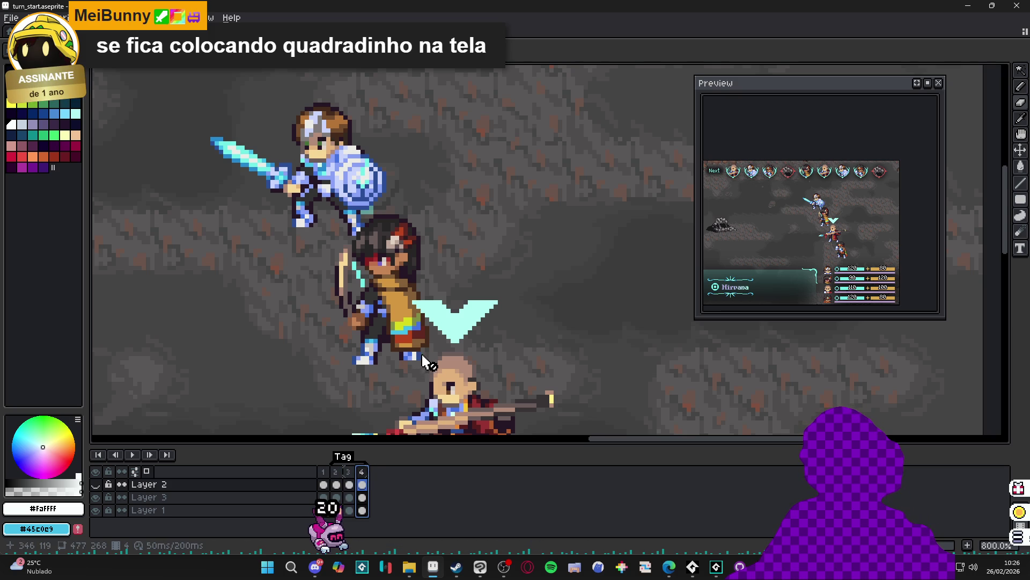
{"action": "scroll", "coordinate": [429, 361], "scroll_direction": "down", "scroll_amount": 1}
{"action": "left_click", "coordinate": [95, 484]}
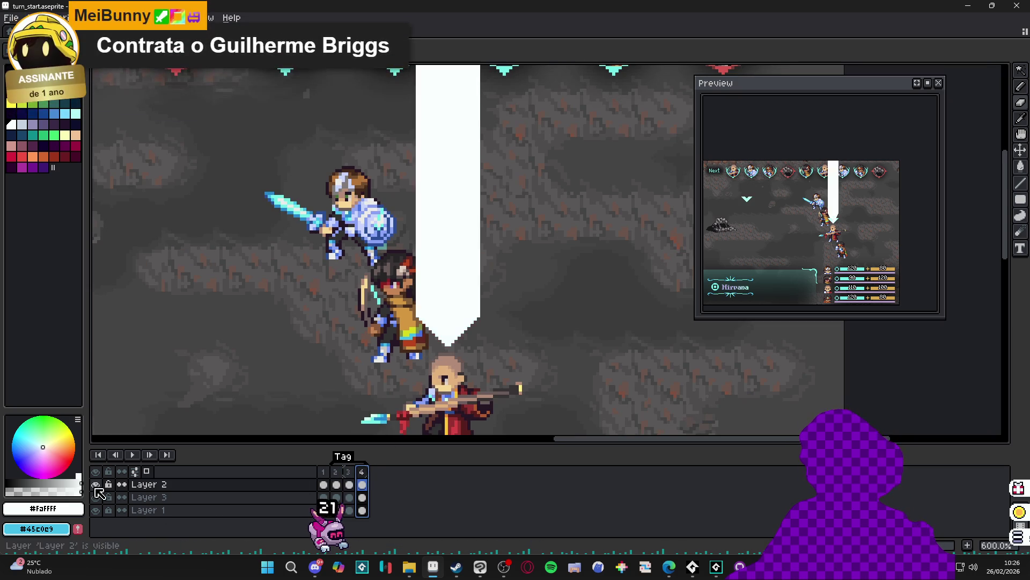
{"action": "left_click", "coordinate": [485, 299]}
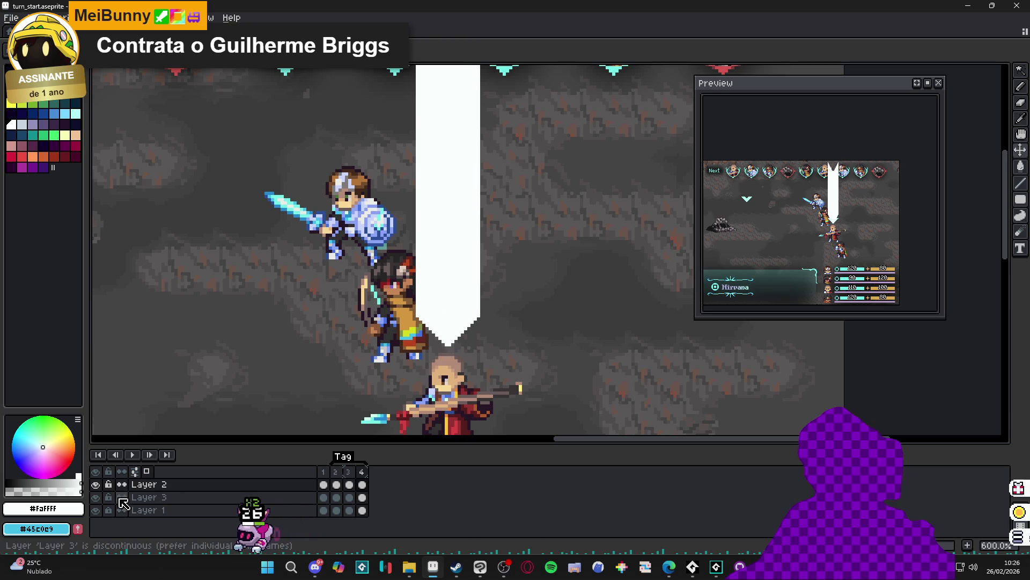
{"action": "left_click", "coordinate": [95, 493]}
{"action": "left_click", "coordinate": [94, 493]}
{"action": "left_click", "coordinate": [94, 492]}
{"action": "left_click", "coordinate": [95, 492]}
Recheck frames 2 and 4, then add a fifth frame to the beam animation
{"action": "left_click", "coordinate": [335, 472]}
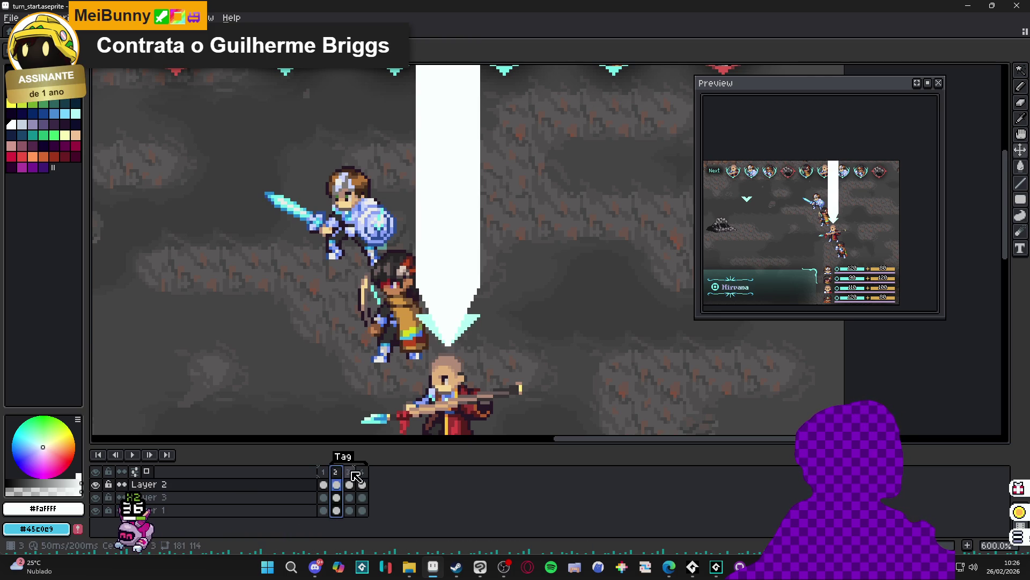
{"action": "left_click", "coordinate": [363, 483]}
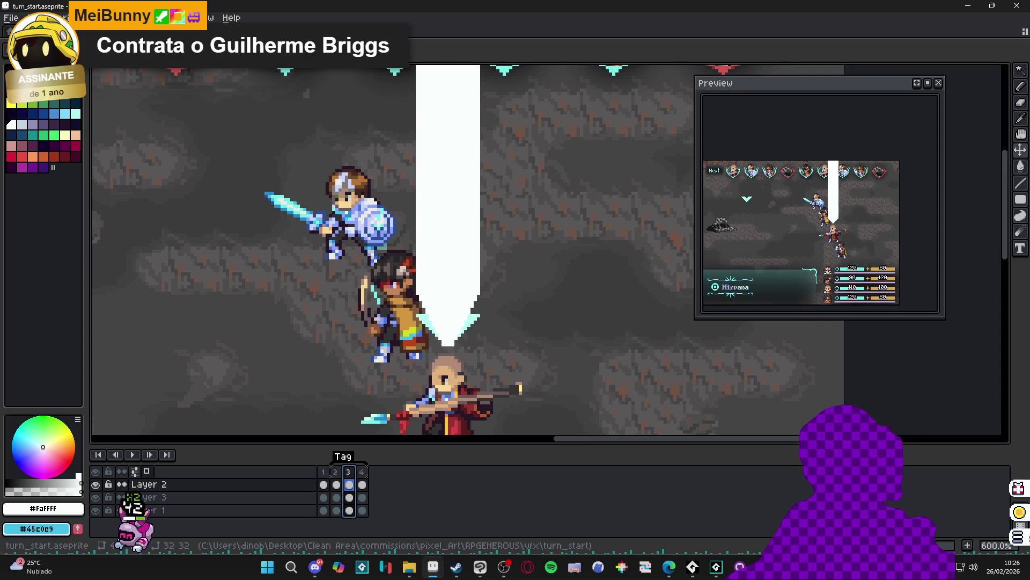
{"action": "key", "text": "alt+n"}
{"action": "scroll", "coordinate": [485, 347], "scroll_direction": "up", "scroll_amount": 5}
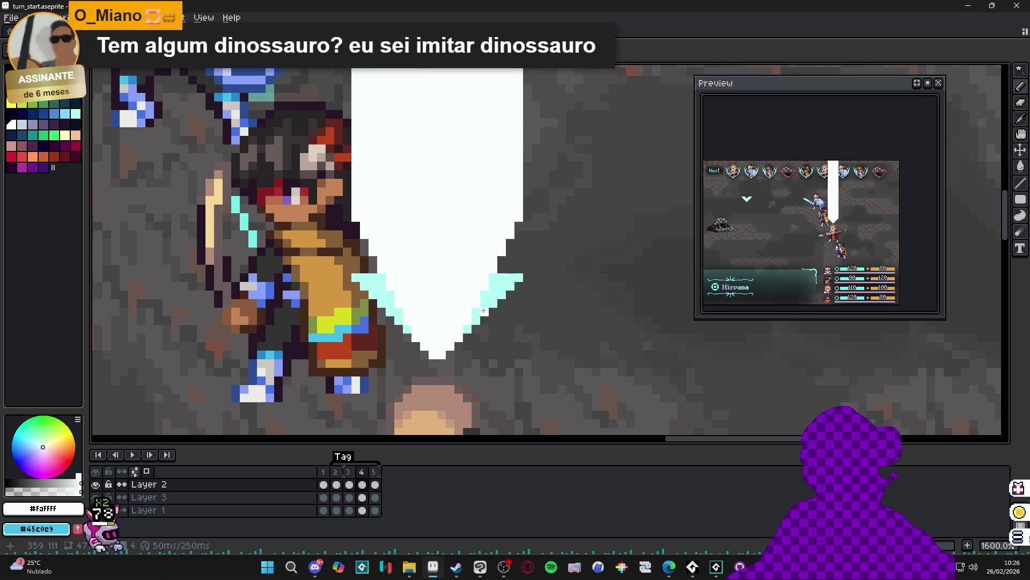
Draw cyan pixel lines along both slanted edges of frame 4's beam tip, then select Layer 3
{"action": "key", "text": "shift"}
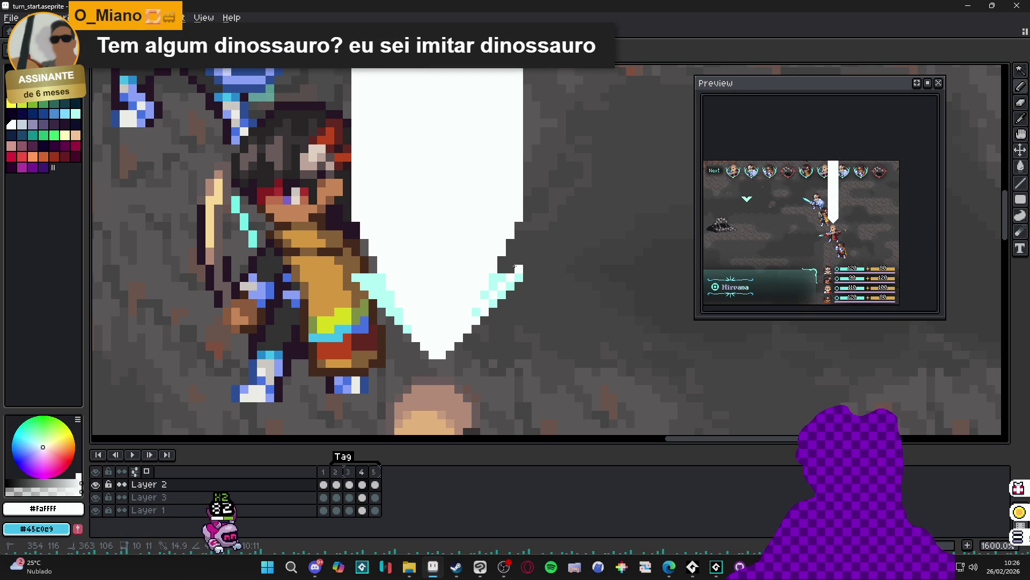
{"action": "left_click", "coordinate": [516, 266], "text": "shift"}
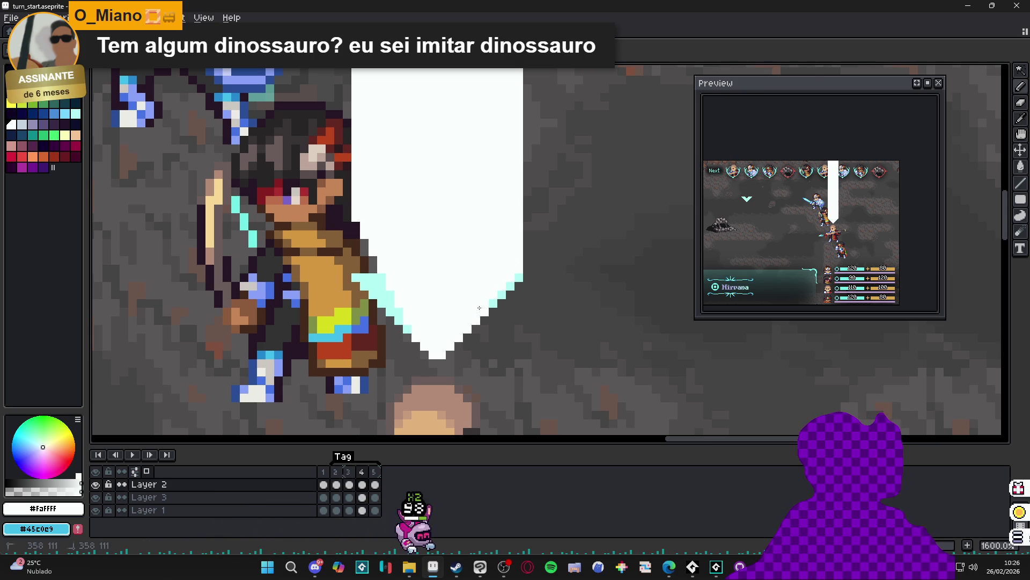
{"action": "key", "text": "e"}
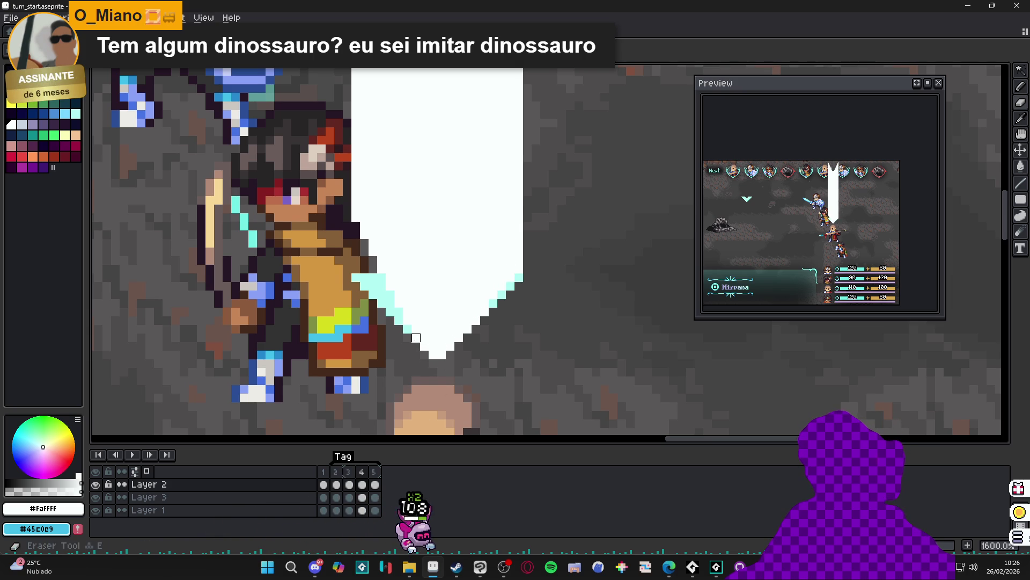
{"action": "key", "text": "b"}
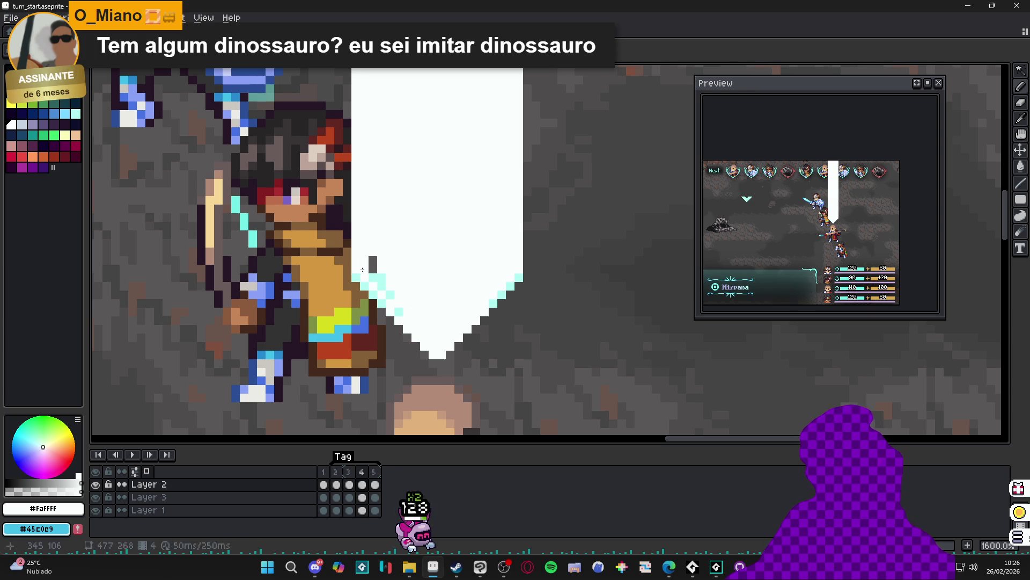
{"action": "left_click", "coordinate": [376, 261]}
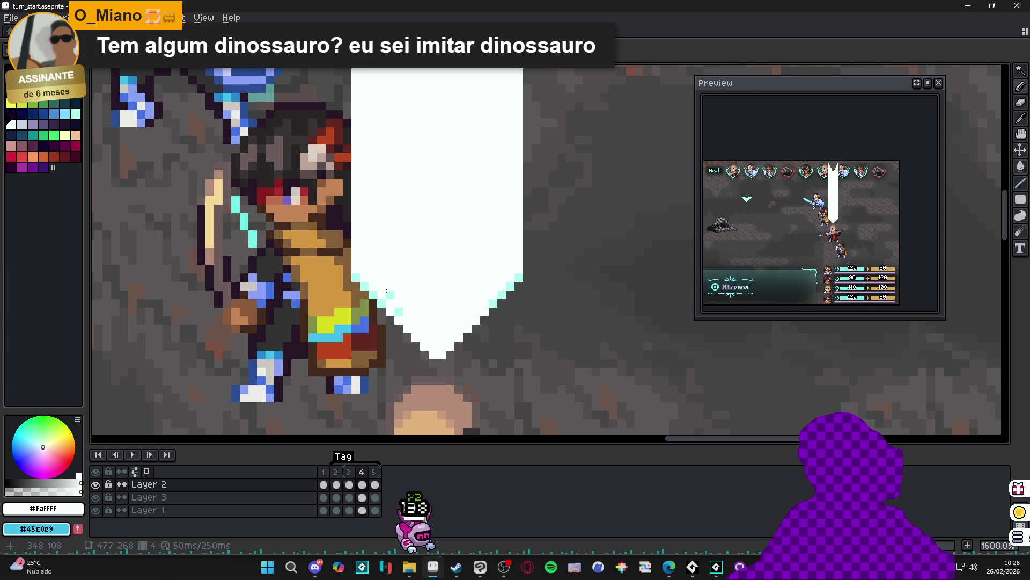
{"action": "scroll", "coordinate": [402, 314], "scroll_direction": "down", "scroll_amount": 2}
{"action": "scroll", "coordinate": [424, 327], "scroll_direction": "up", "scroll_amount": 4}
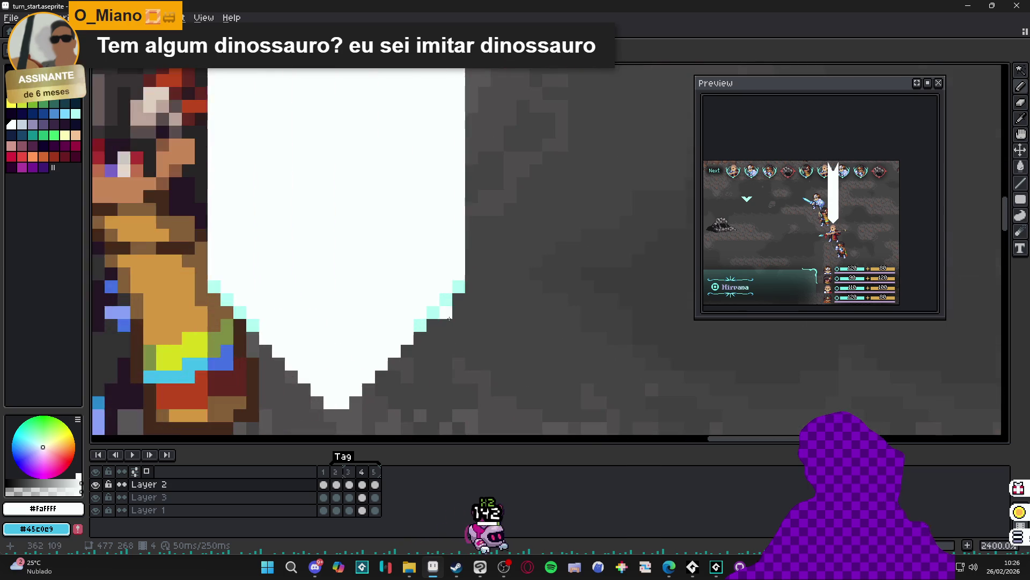
{"action": "left_click", "coordinate": [423, 327], "text": "ctrl"}
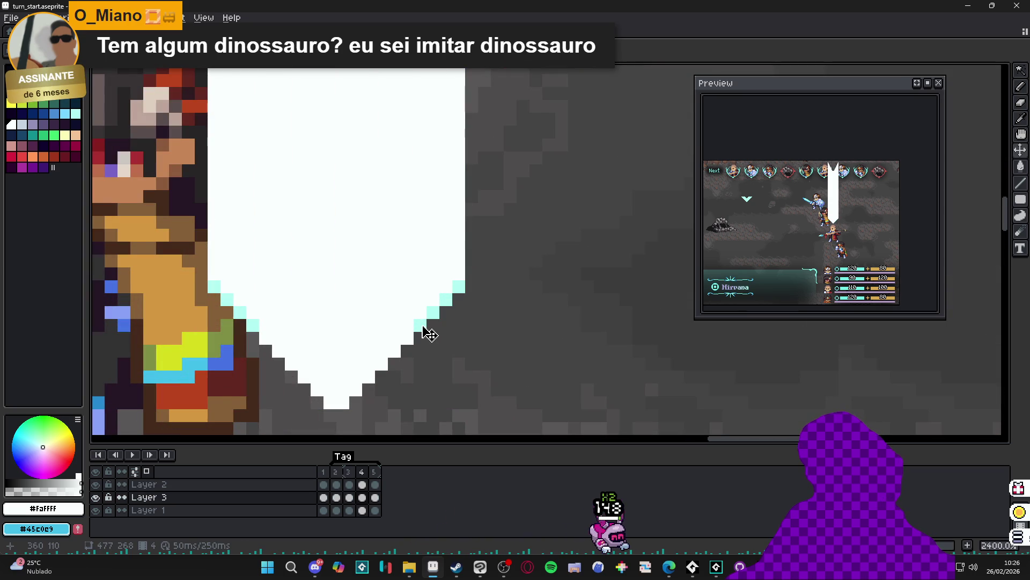
{"action": "scroll", "coordinate": [427, 332], "scroll_direction": "down", "scroll_amount": 3}
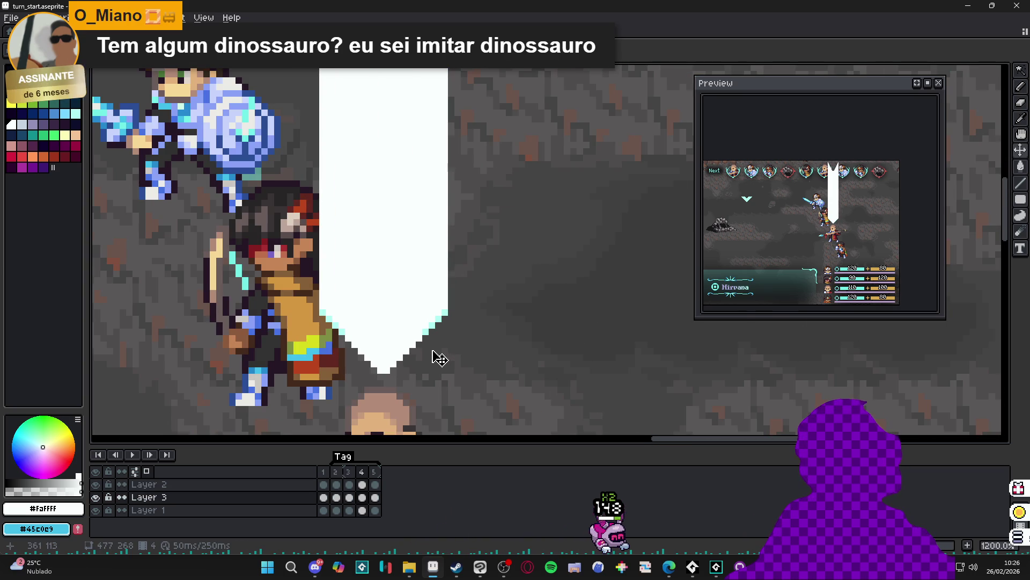
{"action": "scroll", "coordinate": [349, 346], "scroll_direction": "down", "scroll_amount": 4}
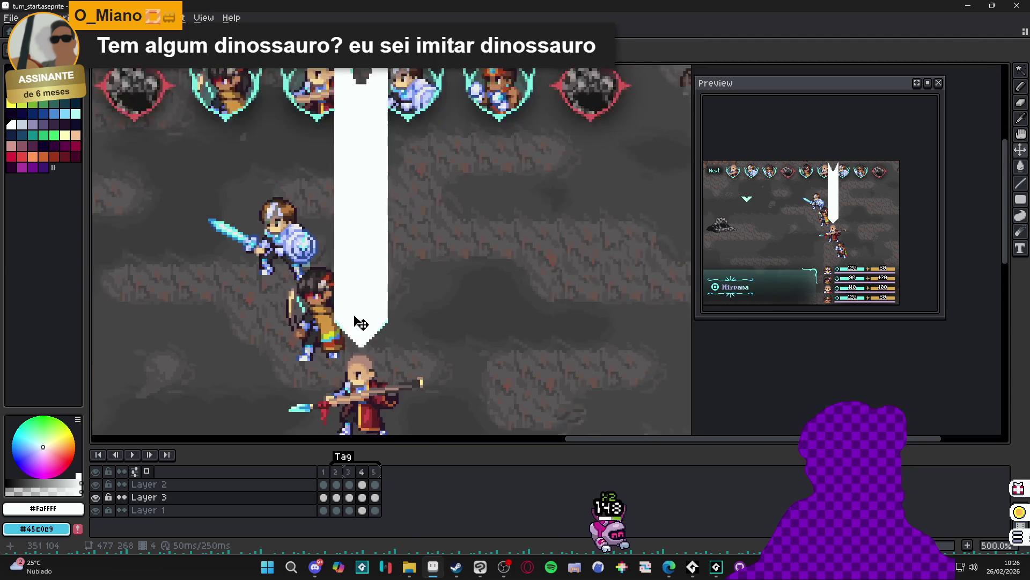
Marquee Layer 2's white chevron, drag it down among the party characters, and deselect
{"action": "scroll", "coordinate": [357, 329], "scroll_direction": "up", "scroll_amount": 1}
{"action": "left_click", "coordinate": [356, 306], "text": "ctrl"}
{"action": "key", "text": "m"}
{"action": "left_click_drag", "start_coordinate": [293, 282], "coordinate": [392, 363]}
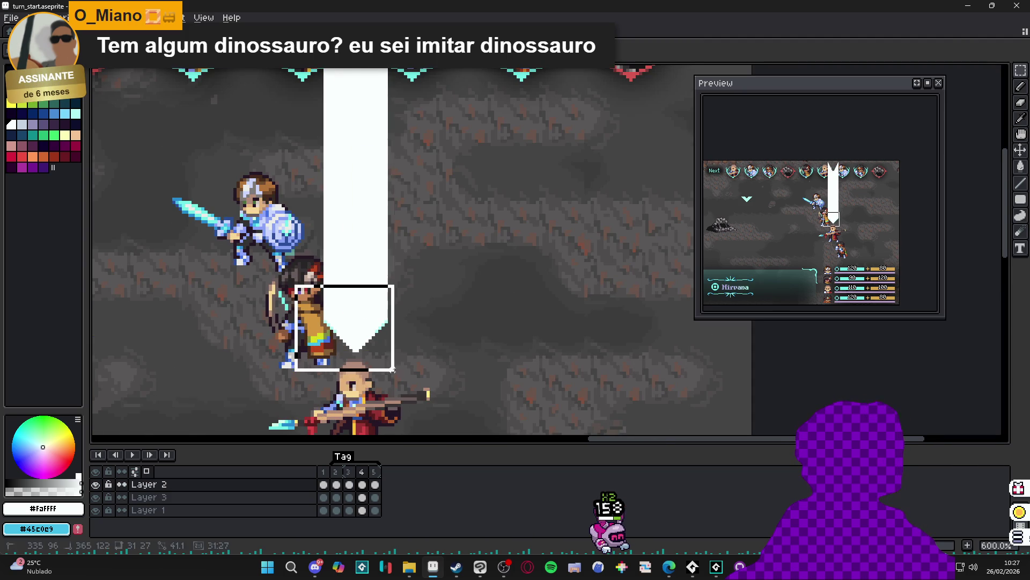
{"action": "left_click_drag", "start_coordinate": [358, 231], "coordinate": [381, 322]}
{"action": "left_click_drag", "start_coordinate": [323, 118], "coordinate": [441, 213]}
{"action": "scroll", "coordinate": [380, 176], "scroll_direction": "down", "scroll_amount": 3}
{"action": "scroll", "coordinate": [382, 176], "scroll_direction": "up", "scroll_amount": 1}
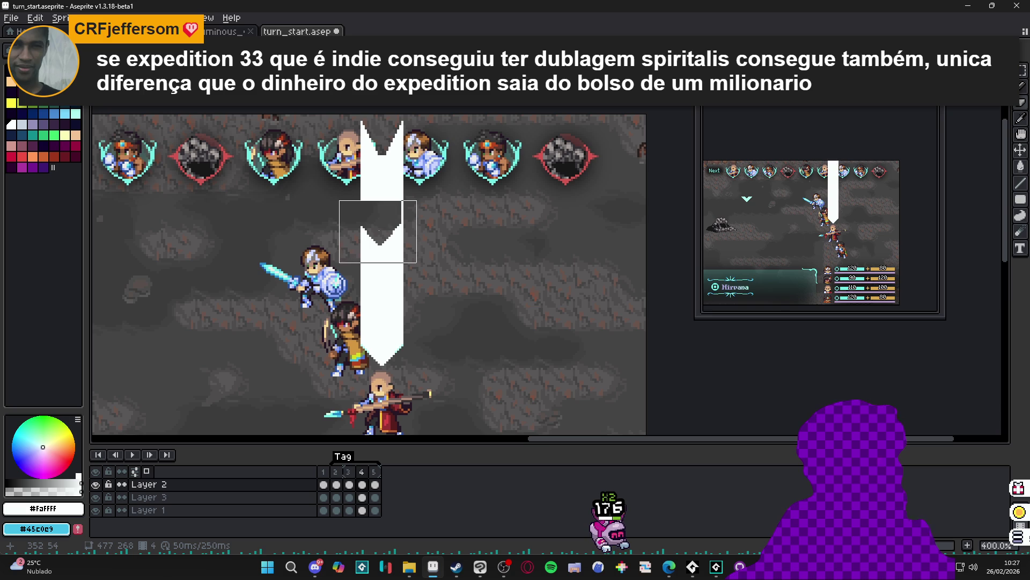
{"action": "left_click_drag", "start_coordinate": [381, 97], "coordinate": [382, 191]}
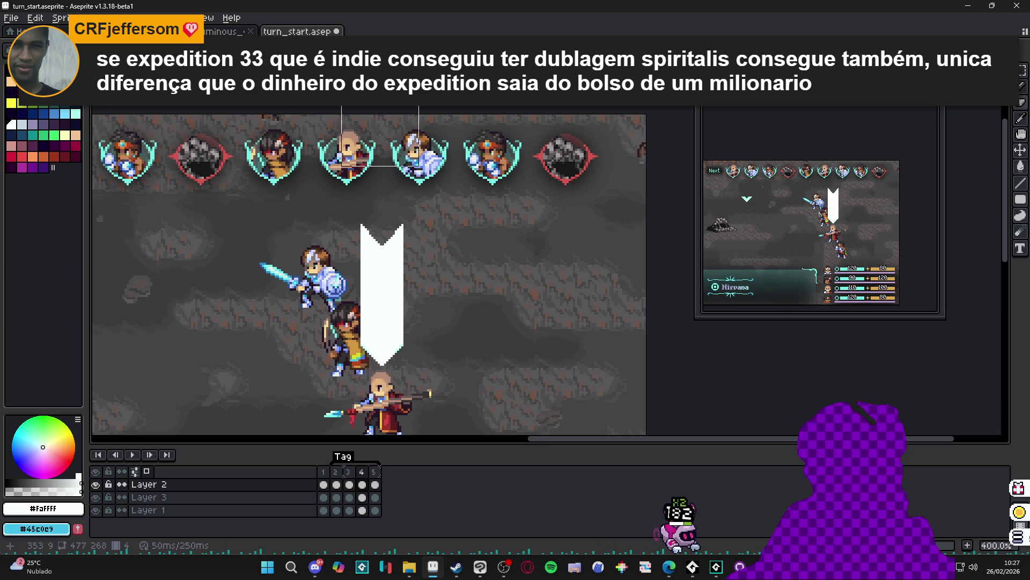
{"action": "left_click", "coordinate": [382, 135]}
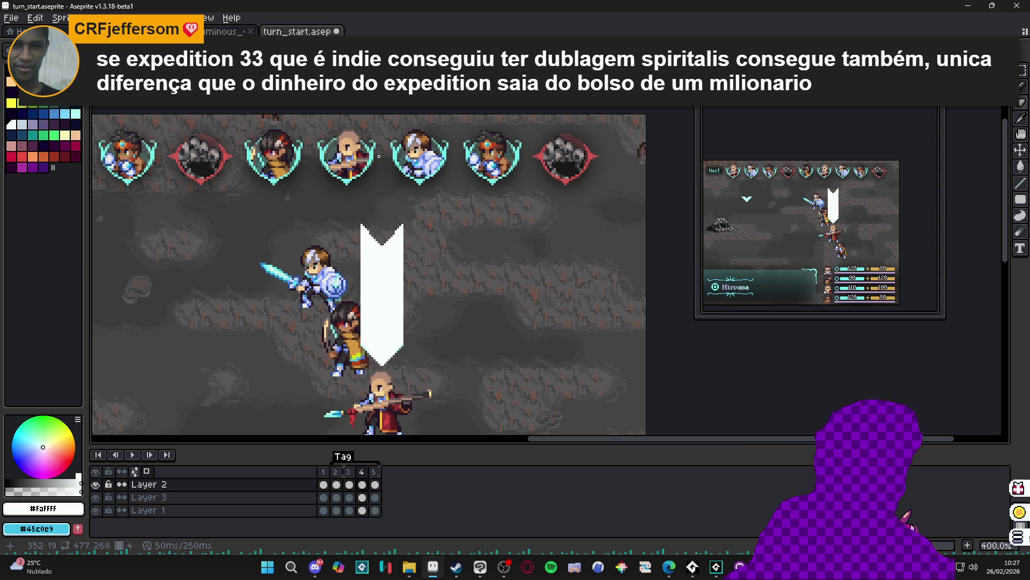
Review frames 3, 4 and 5, return to frame 4, and hide Layer 2
{"action": "left_click", "coordinate": [352, 479]}
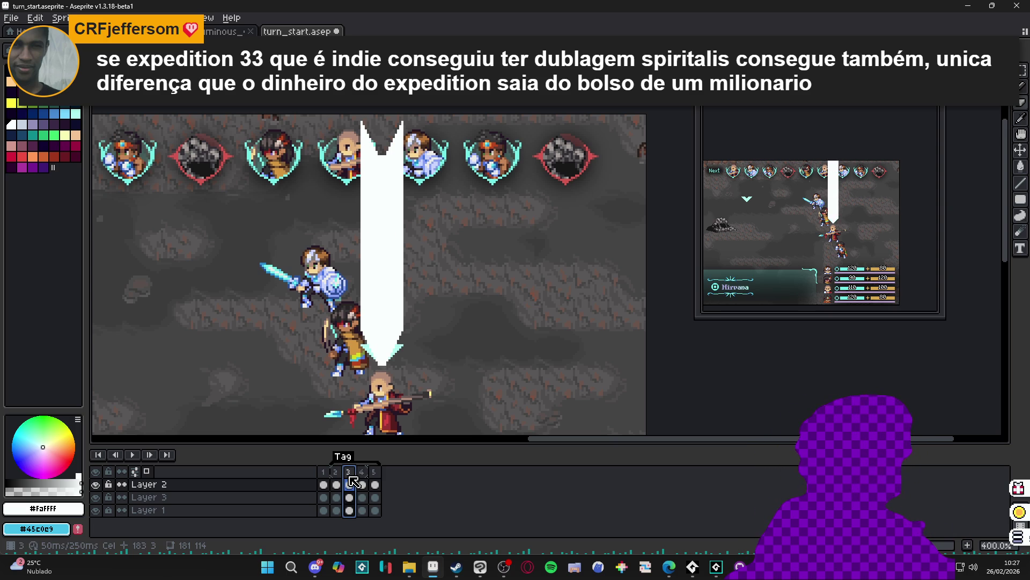
{"action": "left_click", "coordinate": [362, 483]}
{"action": "left_click", "coordinate": [376, 483]}
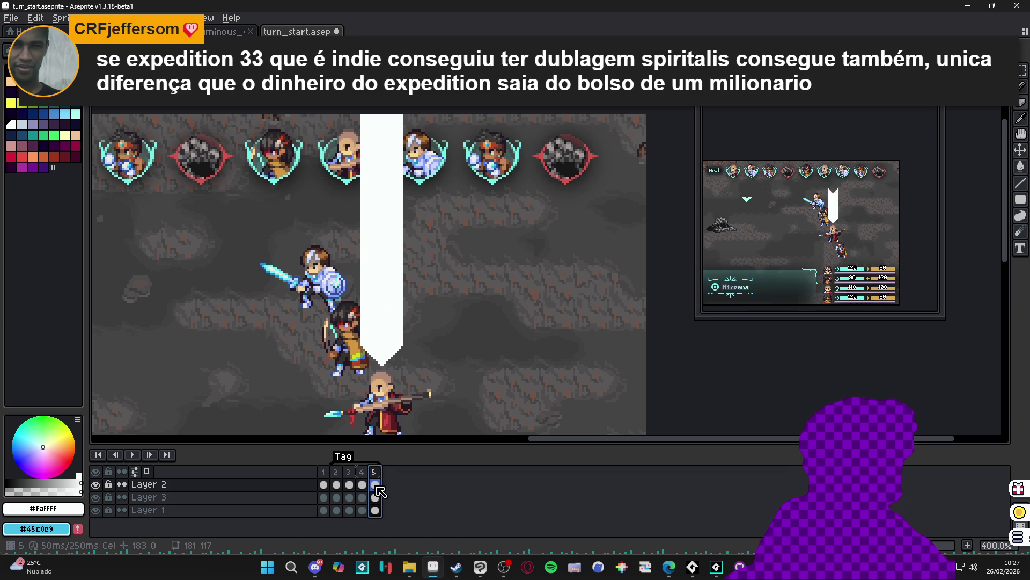
{"action": "key", "text": "comma"}
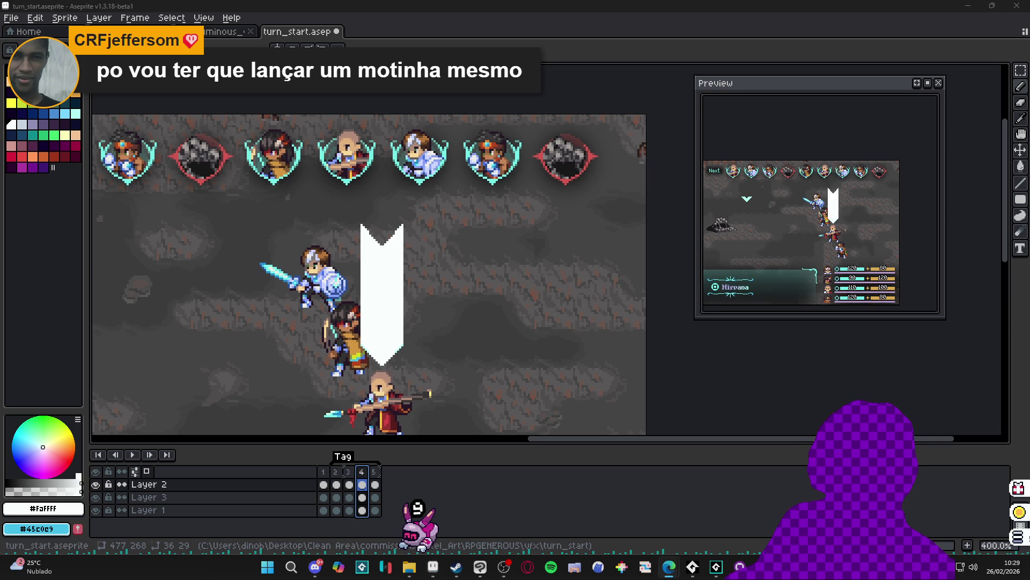
{"action": "key", "text": "minus"}
{"action": "left_click", "coordinate": [96, 484]}
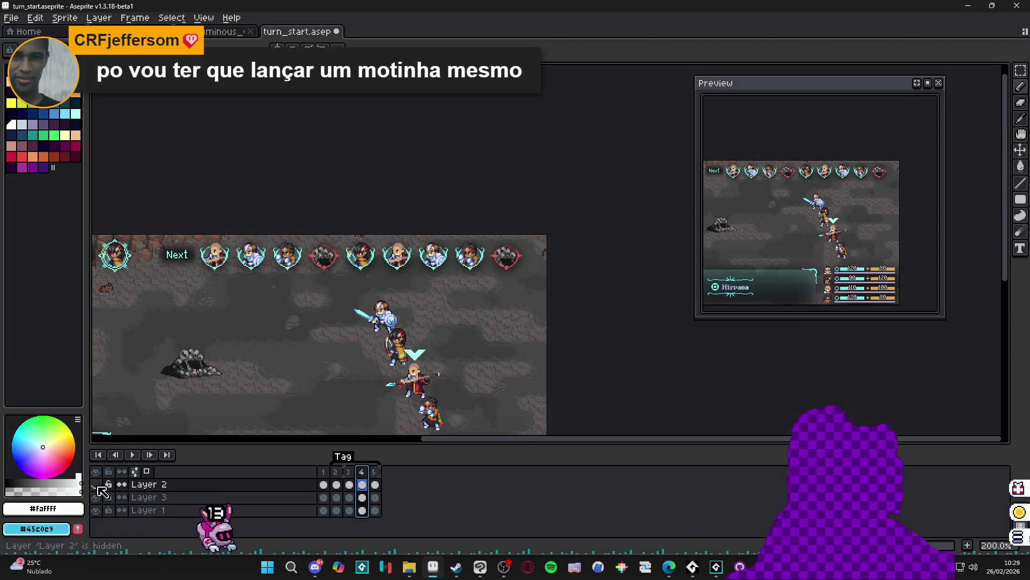
Unlock Layer 3 and select it as the working layer with the rectangle marquee ready
{"action": "left_click", "coordinate": [109, 497]}
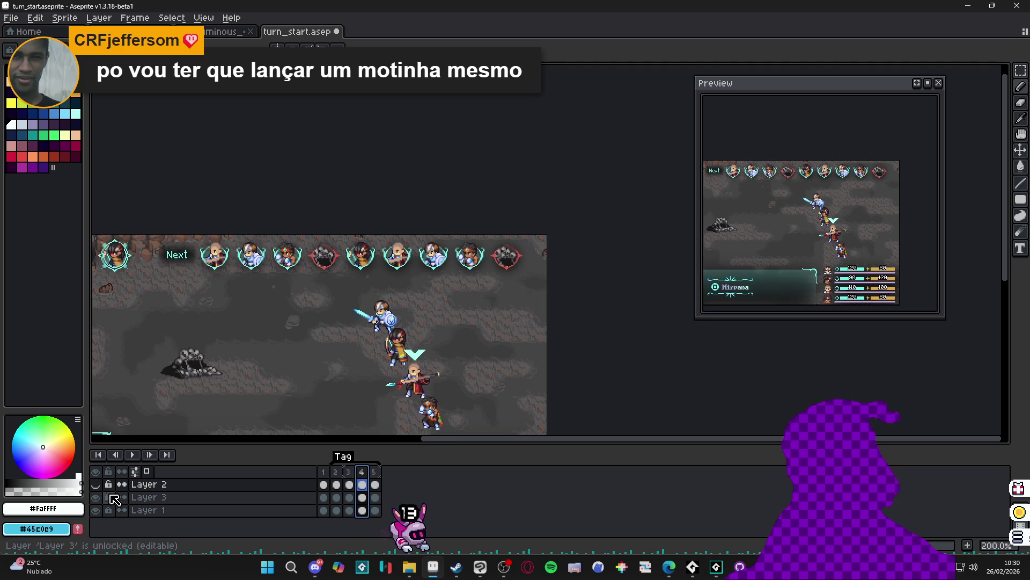
{"action": "scroll", "coordinate": [375, 361], "scroll_direction": "up", "scroll_amount": 2}
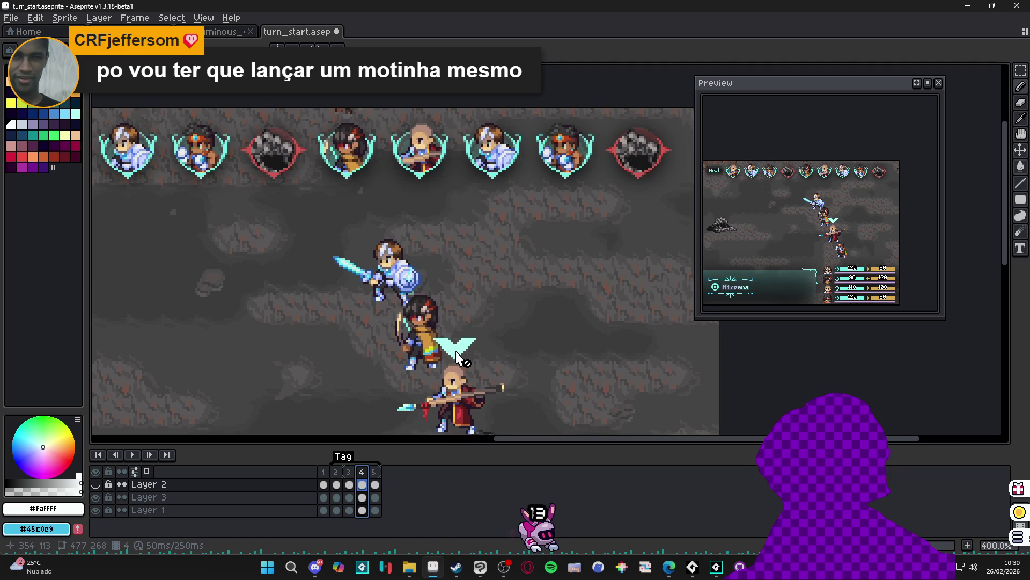
{"action": "key", "text": "Down"}
{"action": "key", "text": "m"}
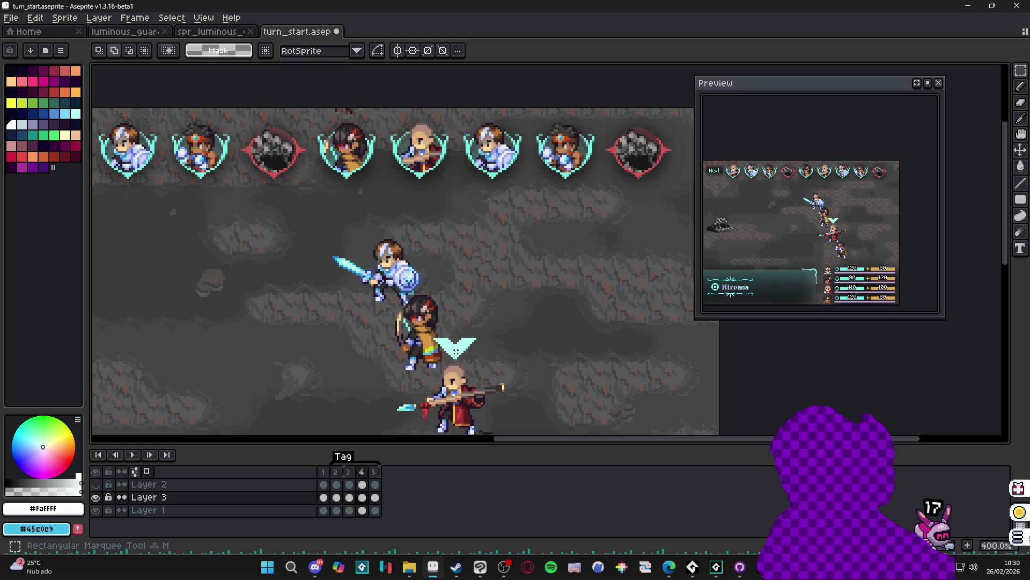
Magic-wand the small cyan chevron and bucket-fill it white
{"action": "key", "text": "w"}
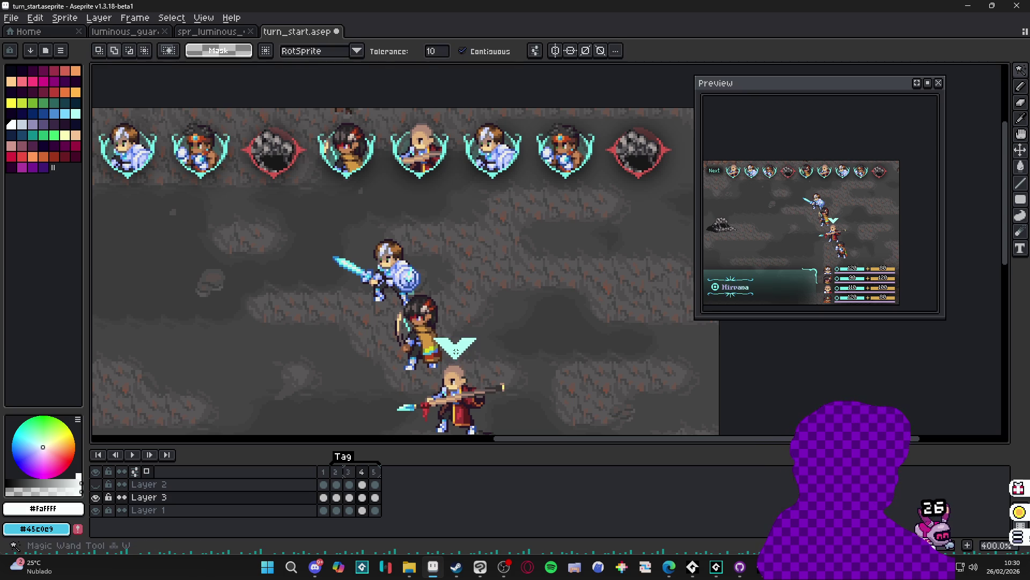
{"action": "left_click", "coordinate": [468, 349]}
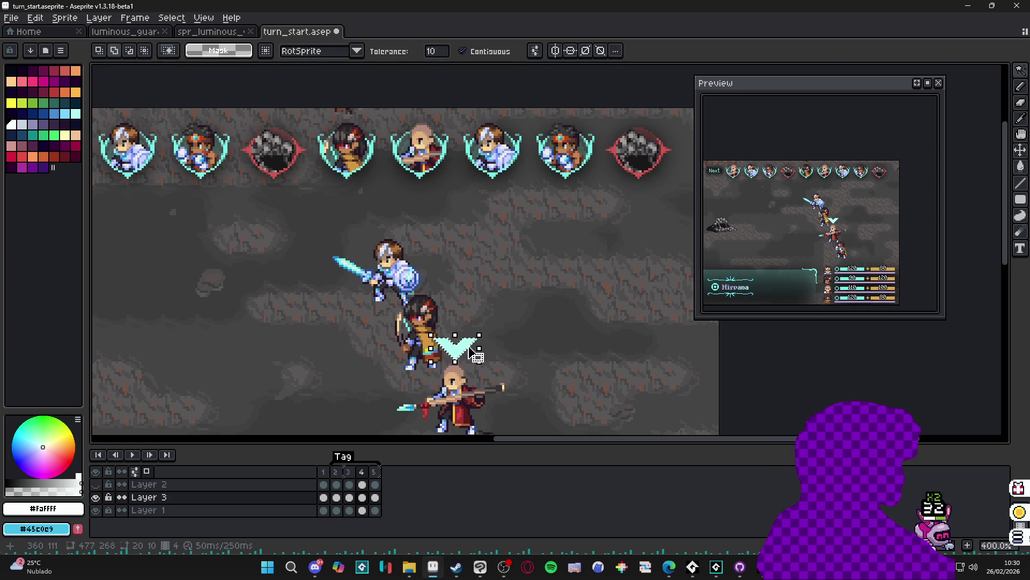
{"action": "key", "text": "g"}
{"action": "left_click", "coordinate": [457, 353]}
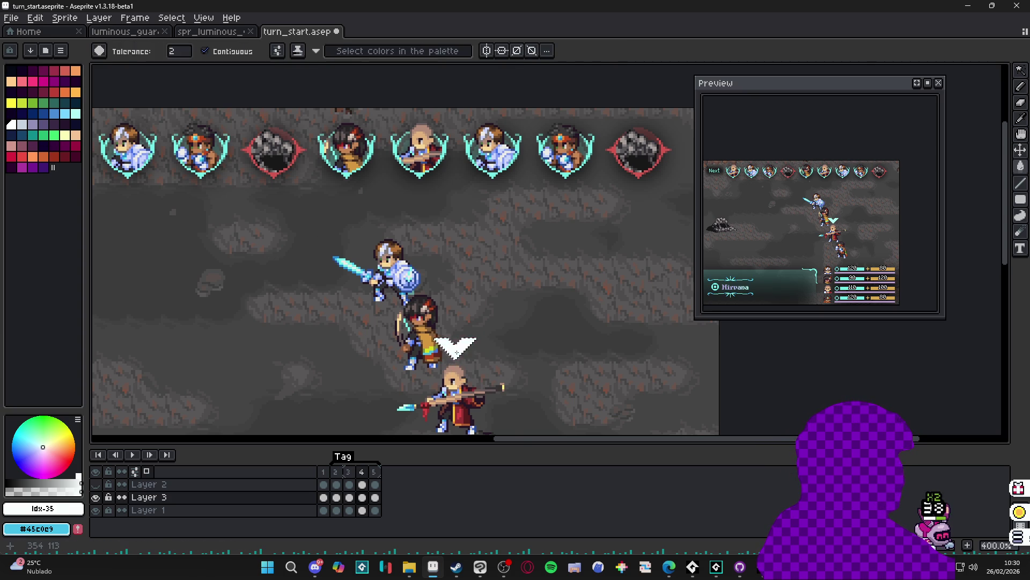
{"action": "scroll", "coordinate": [457, 352], "scroll_direction": "up", "scroll_amount": 2}
{"action": "key", "text": "m"}
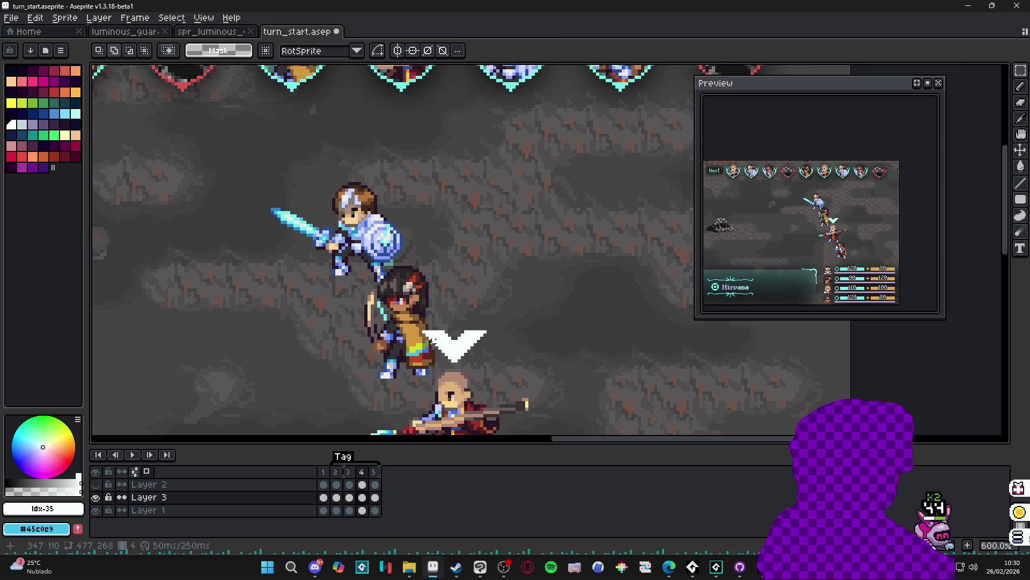
{"action": "scroll", "coordinate": [431, 340], "scroll_direction": "down", "scroll_amount": 2}
{"action": "scroll", "coordinate": [423, 312], "scroll_direction": "up", "scroll_amount": 2}
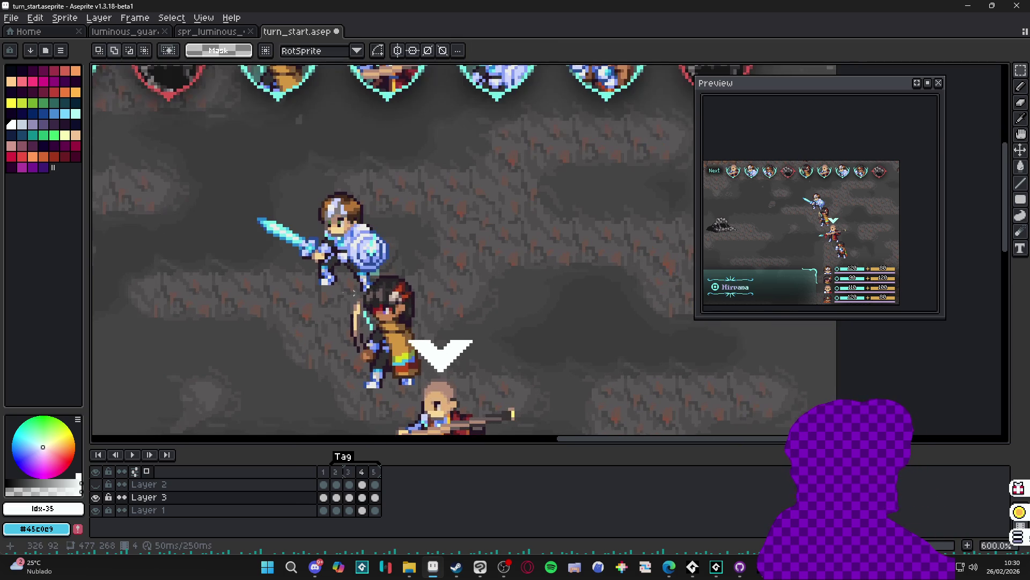
Pick colour #FAFFFF, try and cancel Outline on the chevron, then go to frame 3
{"action": "left_click", "coordinate": [432, 351], "text": "alt"}
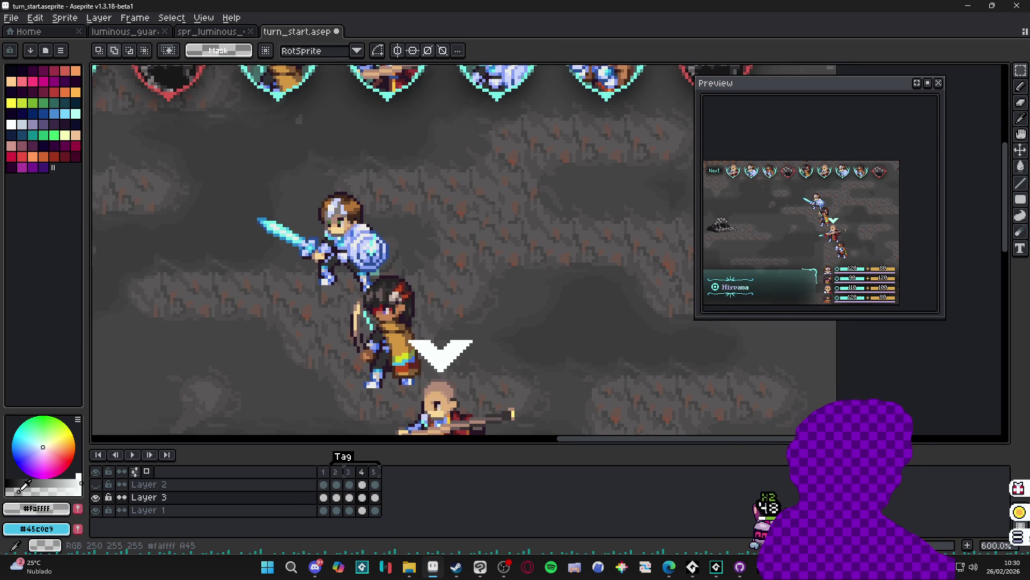
{"action": "left_click_drag", "start_coordinate": [489, 310], "coordinate": [373, 395]}
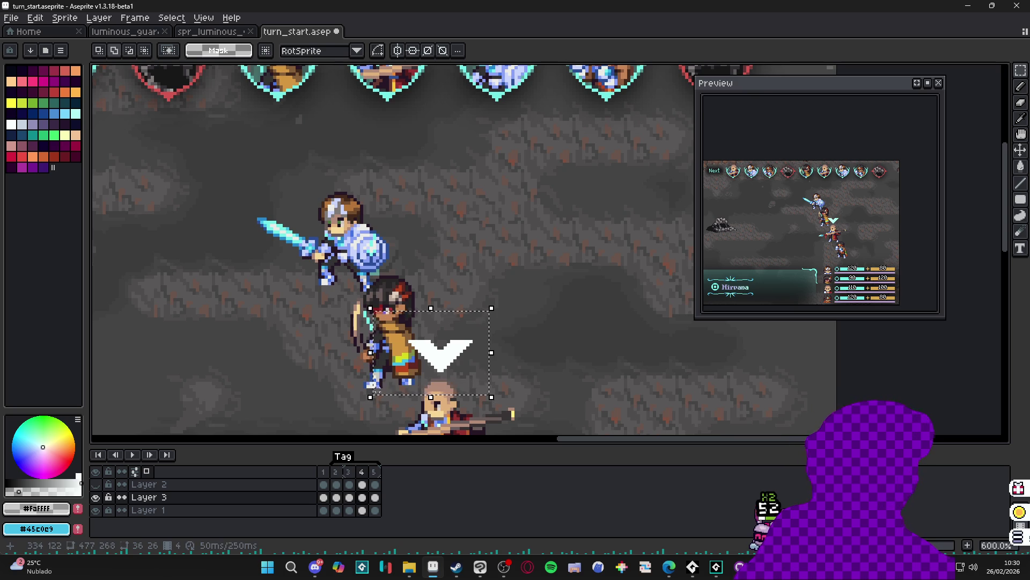
{"action": "key", "text": "shift+o"}
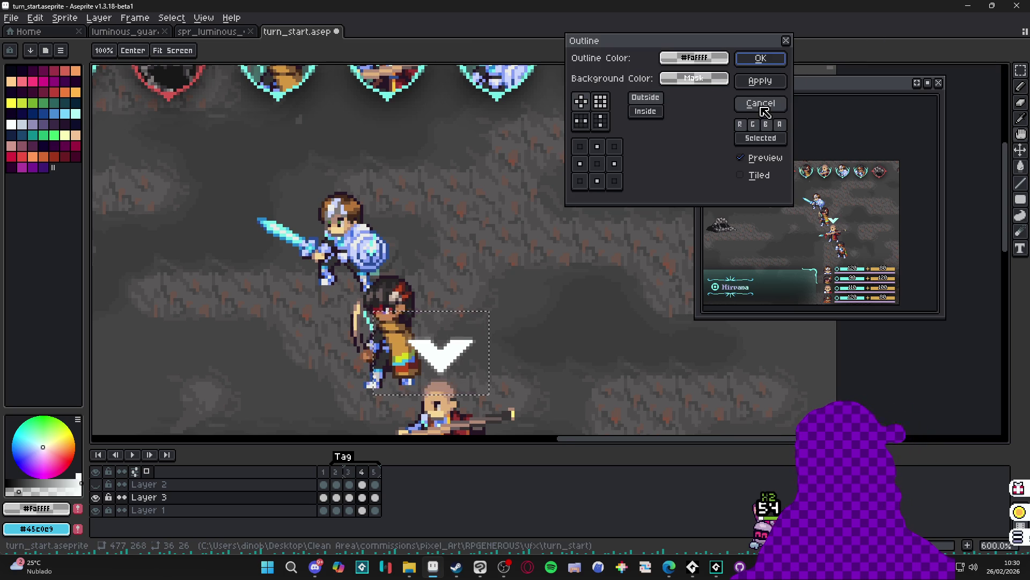
{"action": "left_click", "coordinate": [760, 58]}
{"action": "scroll", "coordinate": [472, 376], "scroll_direction": "down", "scroll_amount": 3}
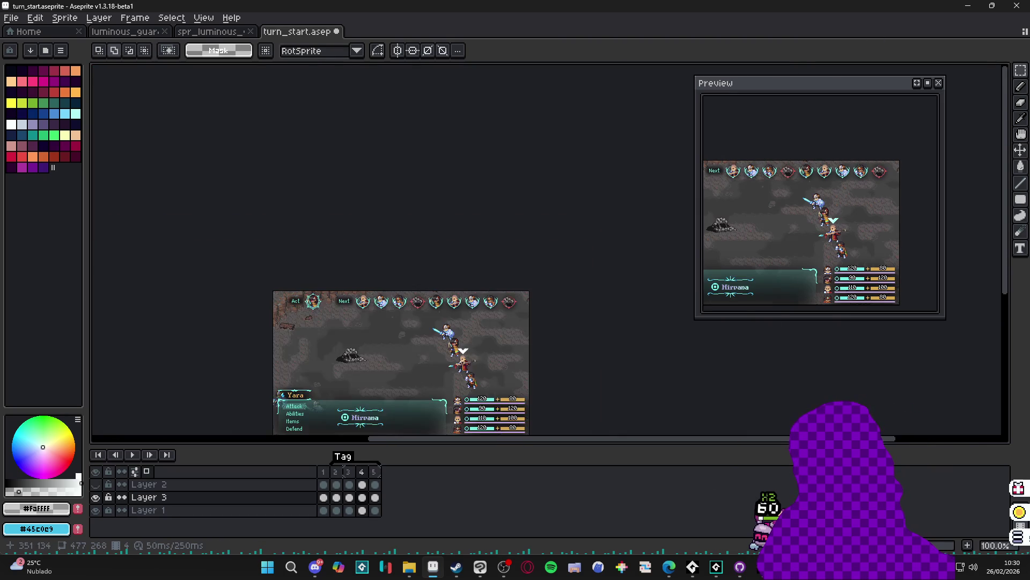
{"action": "scroll", "coordinate": [472, 376], "scroll_direction": "up", "scroll_amount": 1}
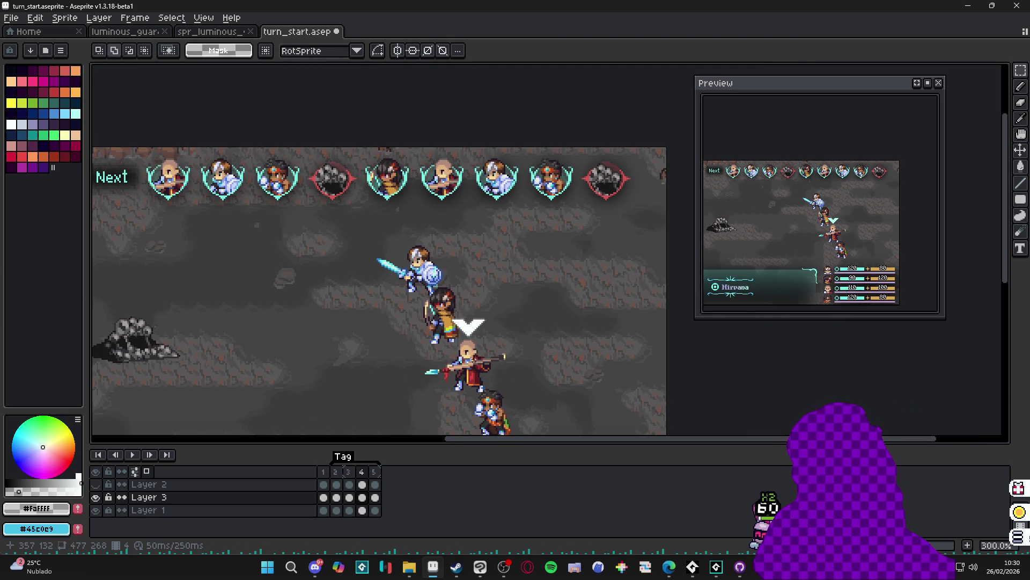
{"action": "left_click", "coordinate": [350, 485]}
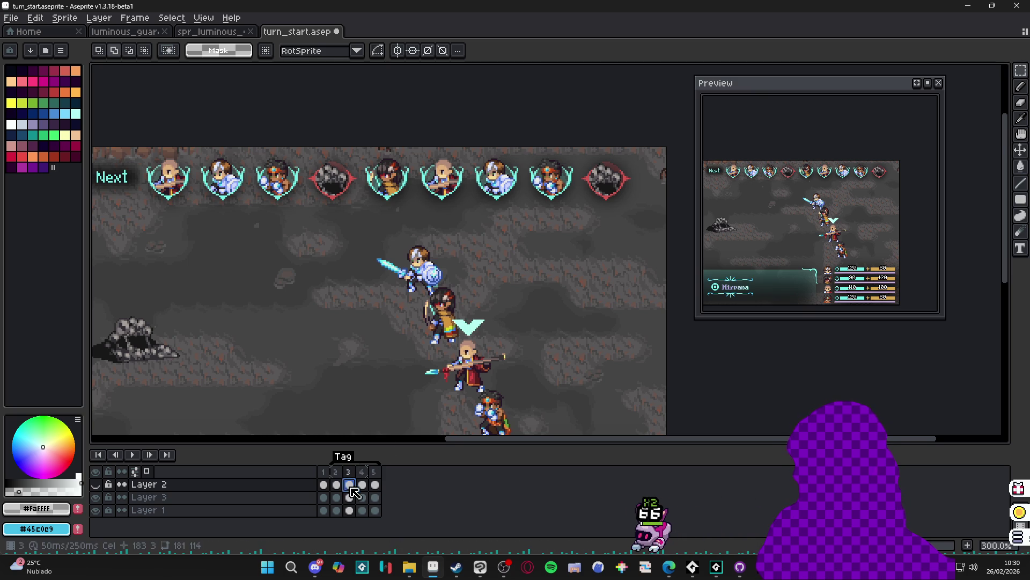
Try painting a tall cyan band above the chevron on Layer 3, then undo it
{"action": "scroll", "coordinate": [482, 347], "scroll_direction": "up", "scroll_amount": 2}
{"action": "key", "text": "w"}
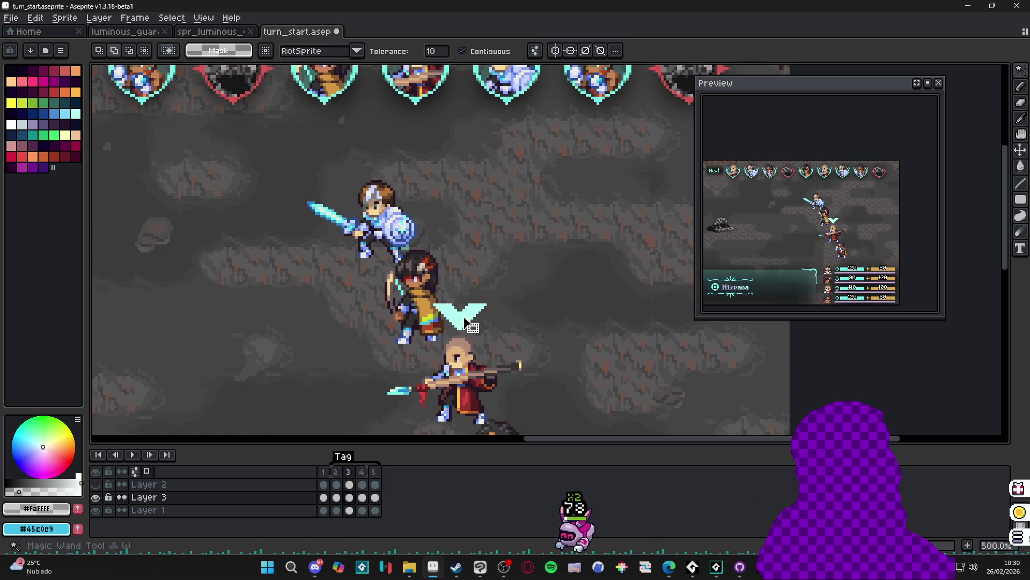
{"action": "key", "text": "b"}
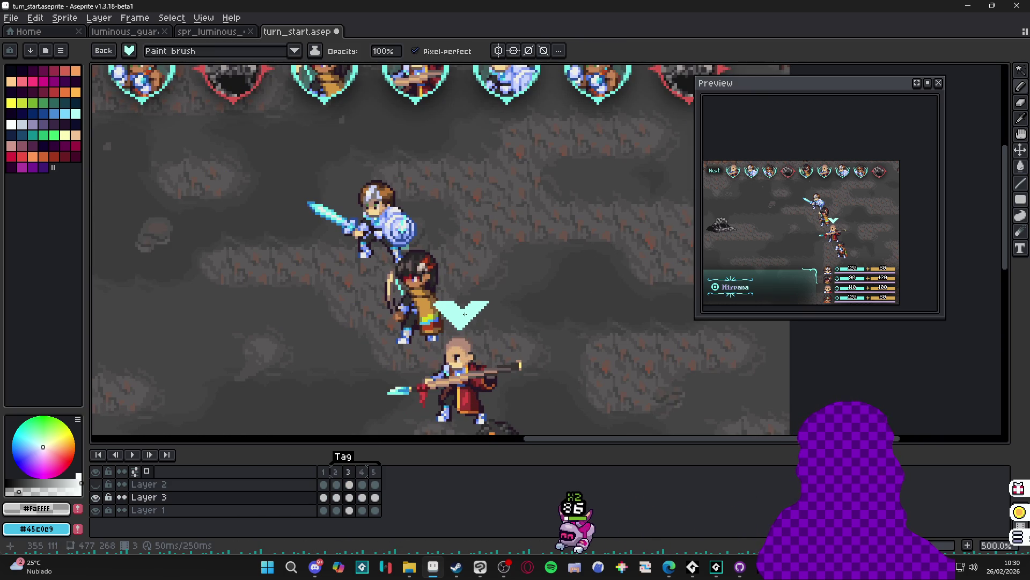
{"action": "left_click_drag", "start_coordinate": [461, 318], "coordinate": [464, 132]}
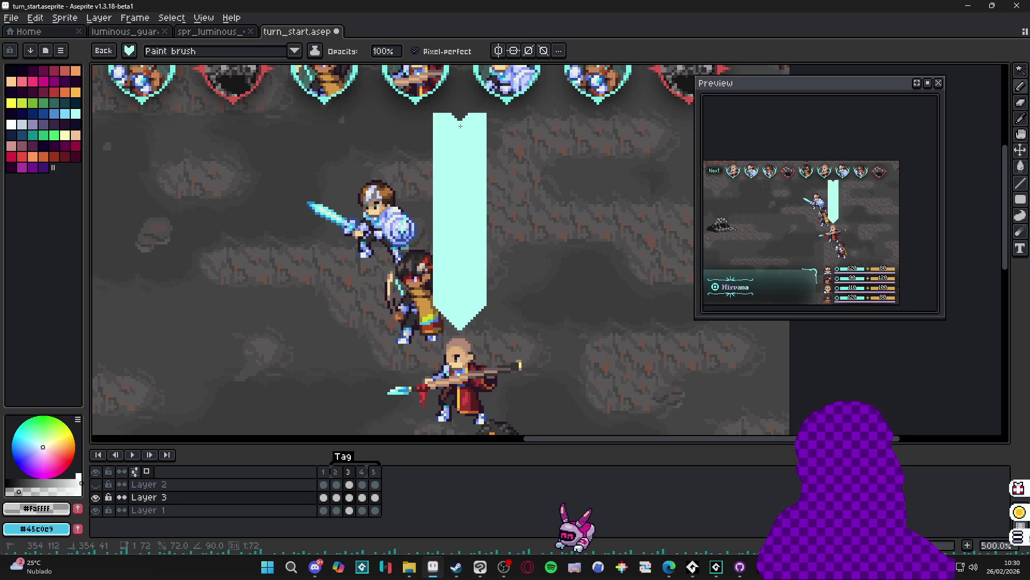
{"action": "scroll", "coordinate": [464, 257], "scroll_direction": "down", "scroll_amount": 2}
{"action": "key", "text": "w"}
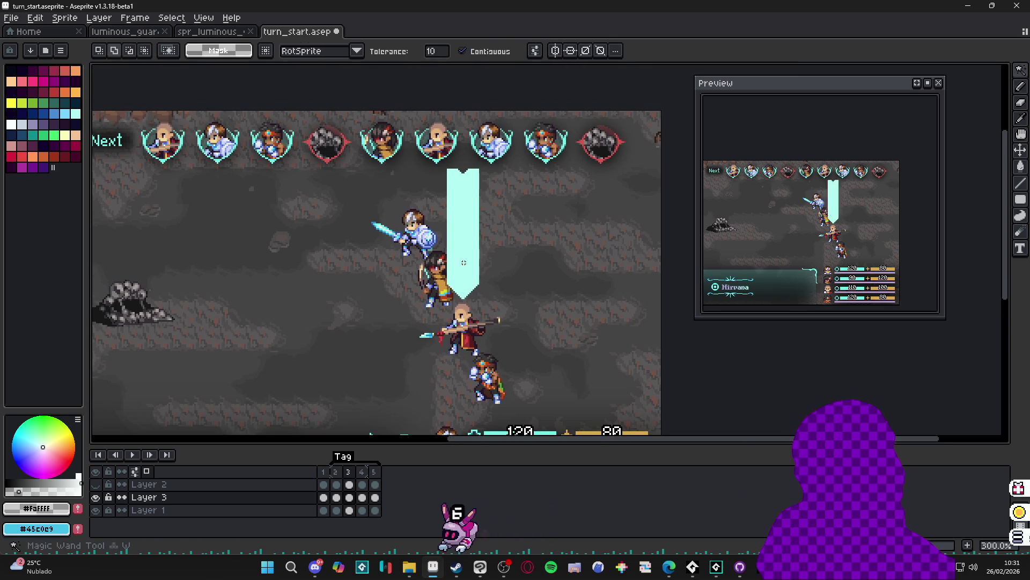
{"action": "left_click", "coordinate": [465, 265]}
{"action": "key", "text": "ctrl+d"}
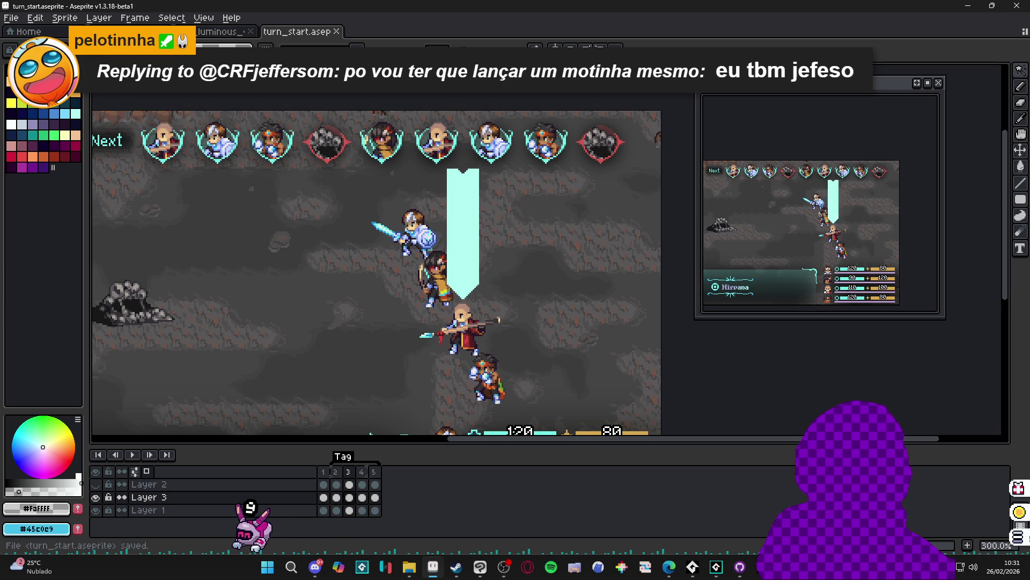
{"action": "left_click", "coordinate": [96, 498]}
{"action": "left_click", "coordinate": [96, 497]}
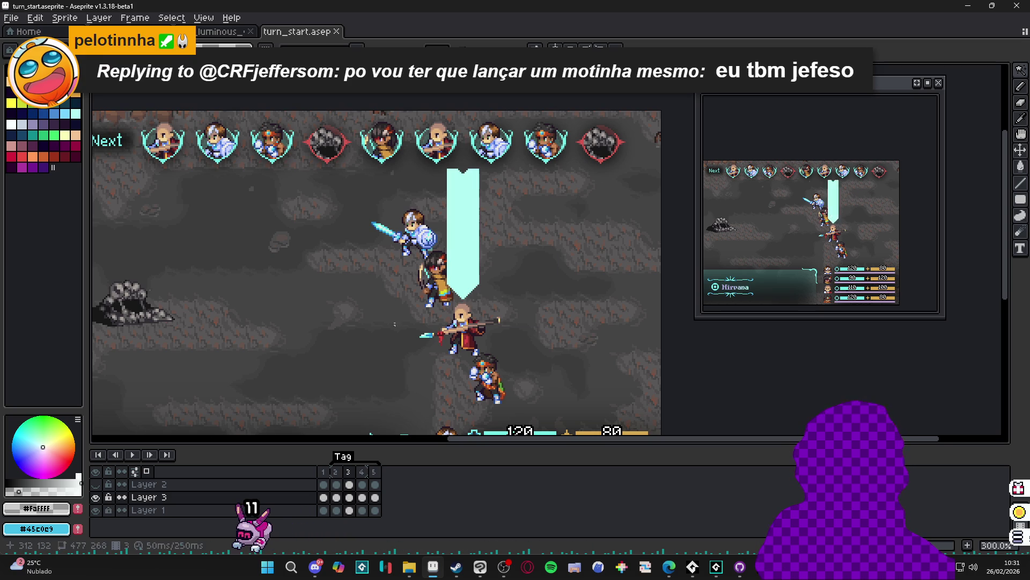
{"action": "key", "text": "ctrl+z"}
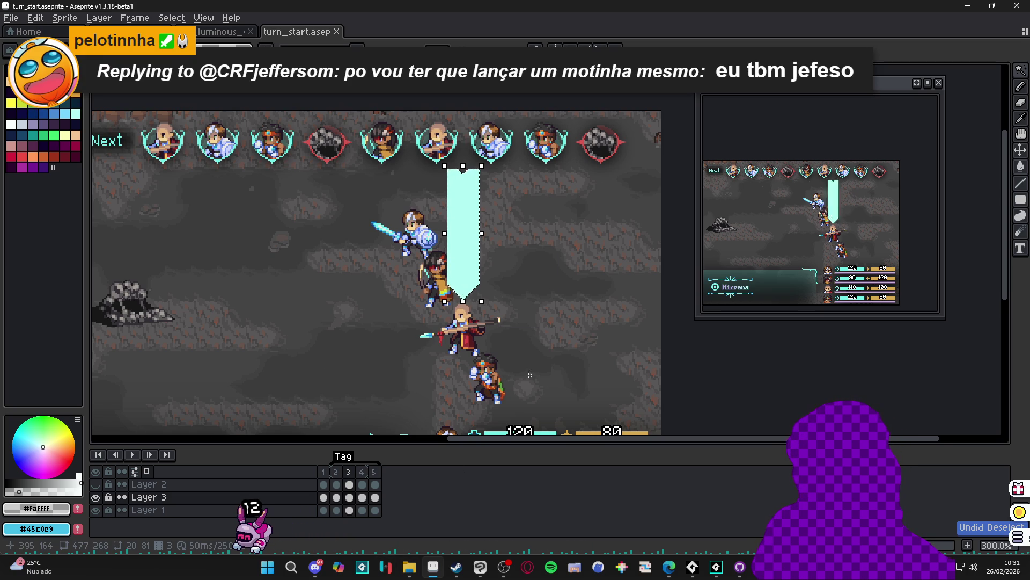
{"action": "key", "text": "ctrl+z"}
{"action": "key", "text": "ctrl+z"}
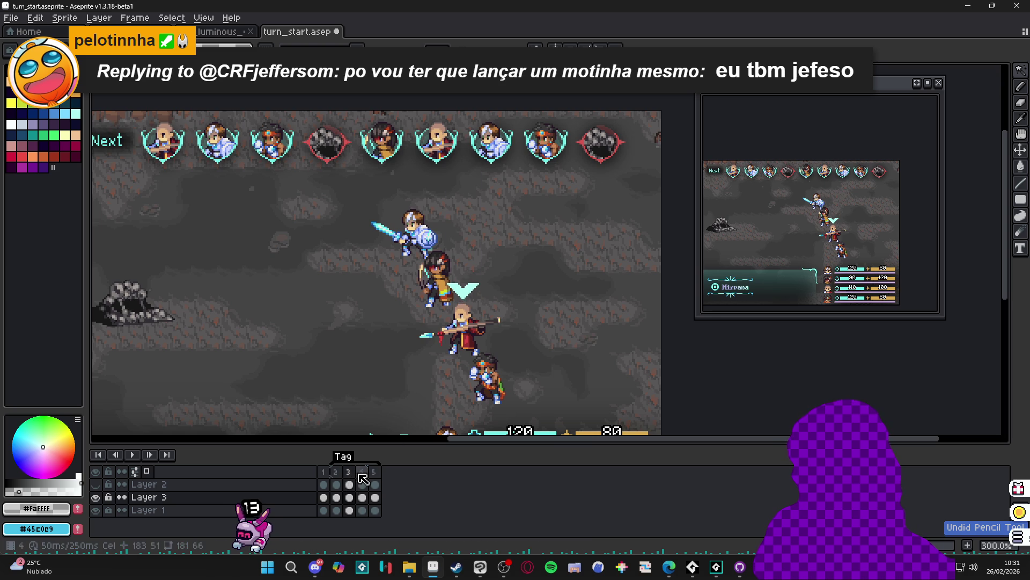
Show Layer 2, preview the animation, and add a new Layer 4 above Layer 2
{"action": "left_click", "coordinate": [96, 485]}
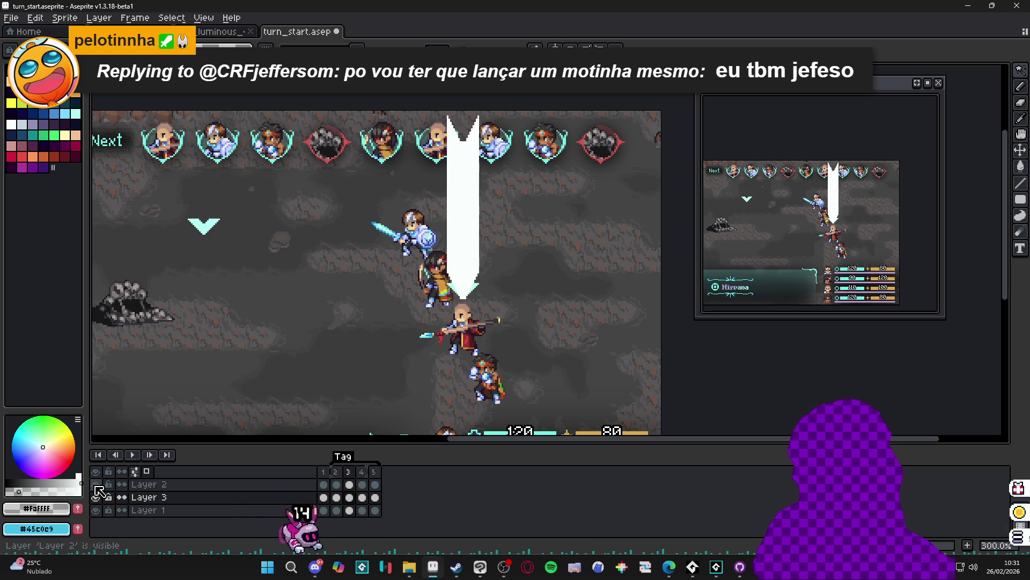
{"action": "key", "text": "w"}
{"action": "left_click", "coordinate": [462, 228]}
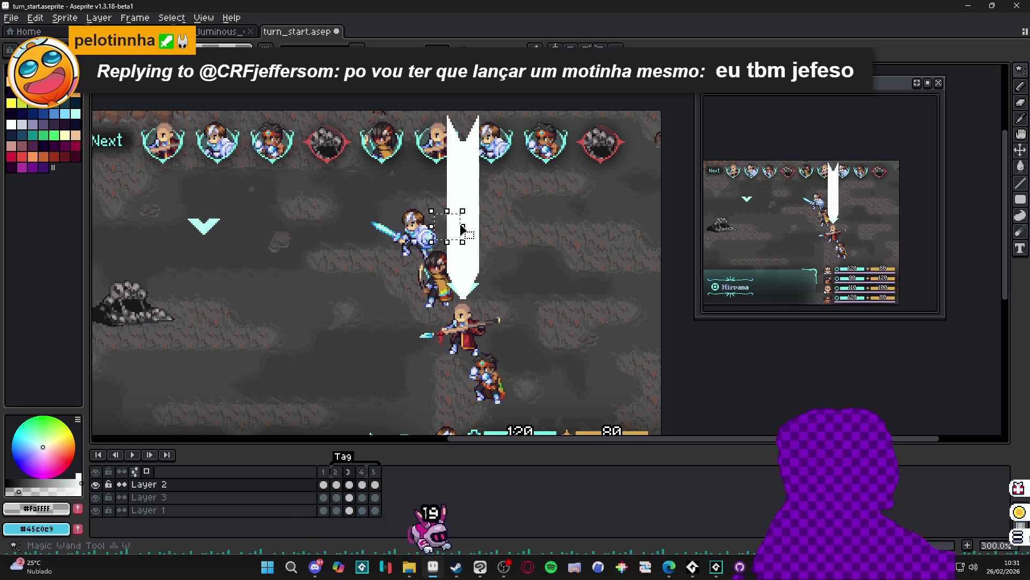
{"action": "key", "text": "Return"}
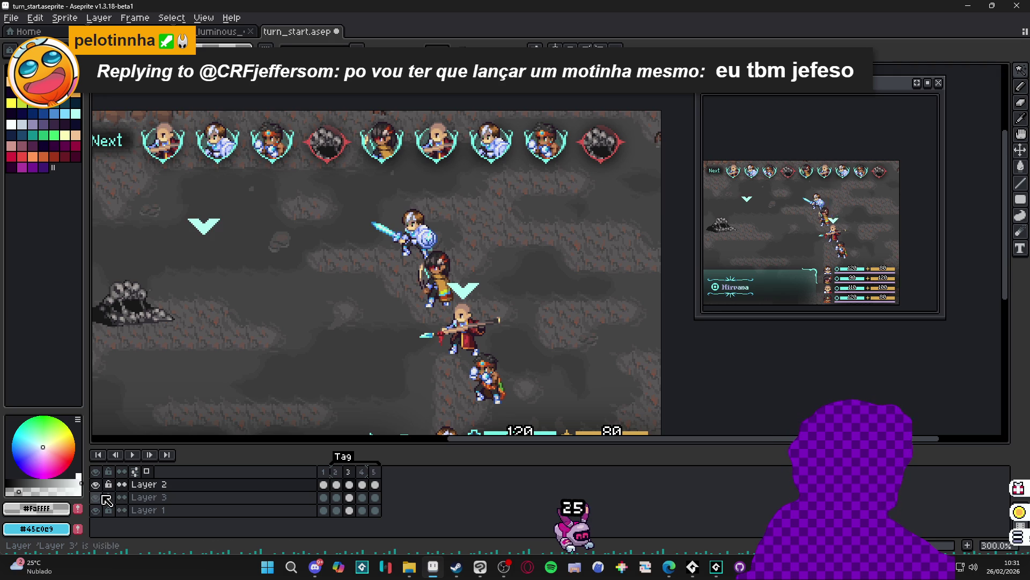
{"action": "left_click", "coordinate": [236, 484]}
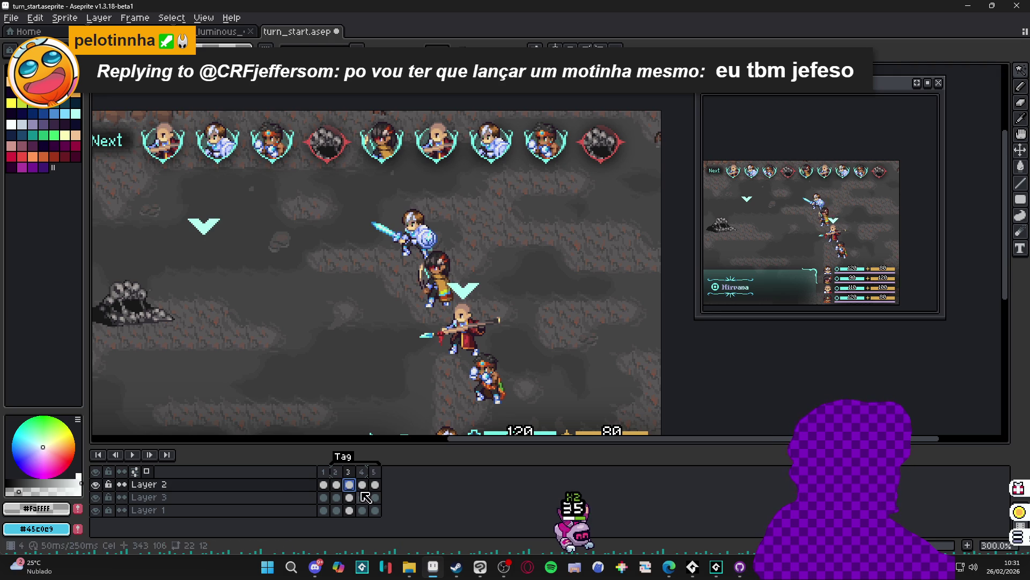
{"action": "left_click", "coordinate": [309, 487]}
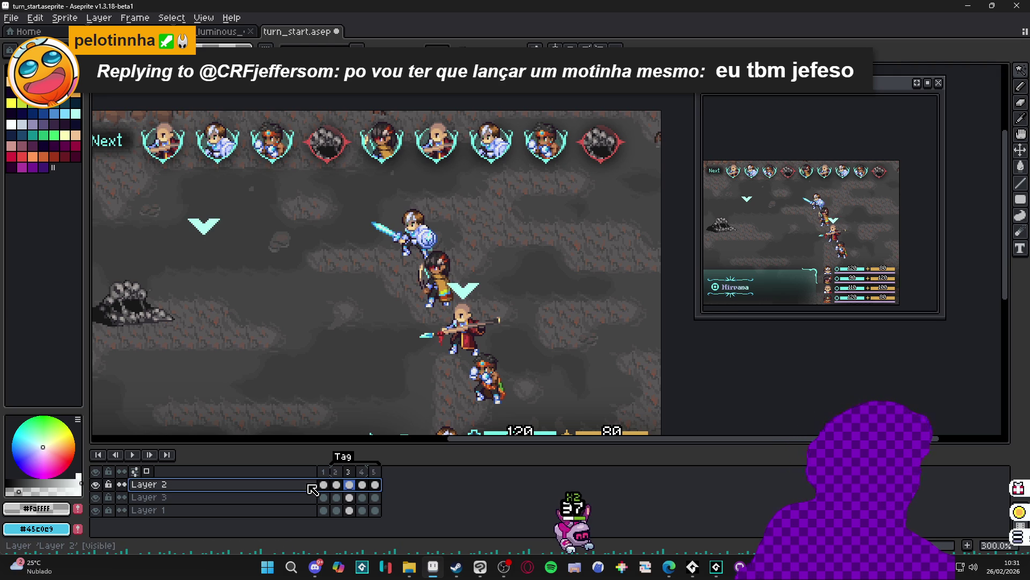
{"action": "key", "text": "shift+n"}
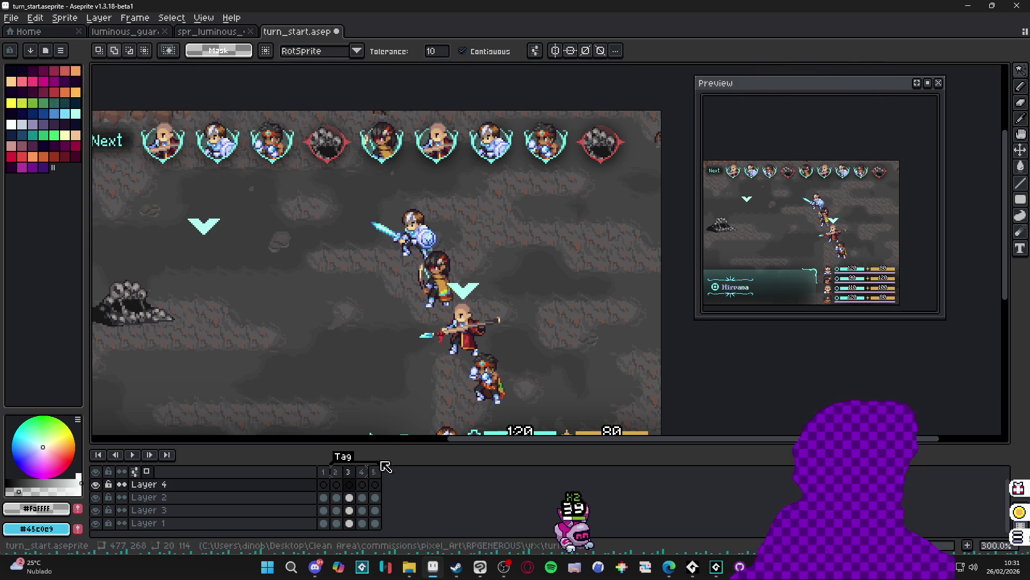
Paste the beam onto Layer 4, fill it with white, and select it
{"action": "key", "text": "ctrl+v"}
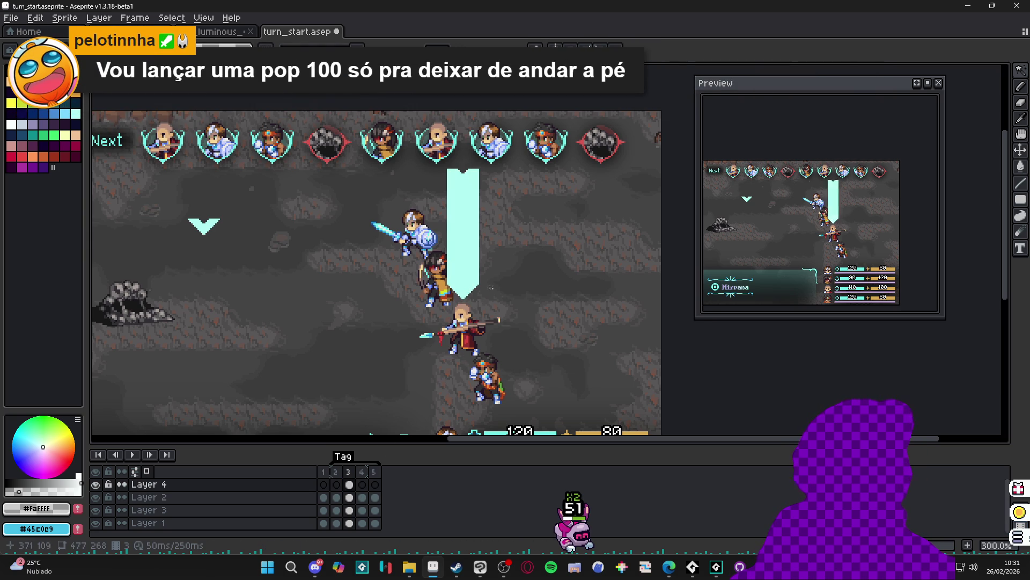
{"action": "left_click_drag", "start_coordinate": [461, 271], "coordinate": [490, 269]}
{"action": "key", "text": "ctrl+z"}
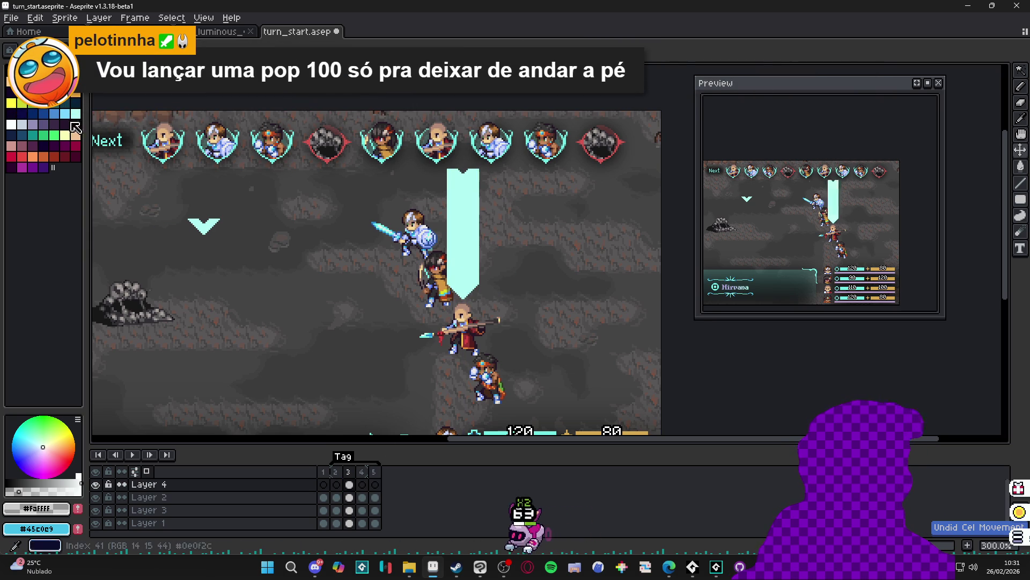
{"action": "left_click", "coordinate": [11, 125]}
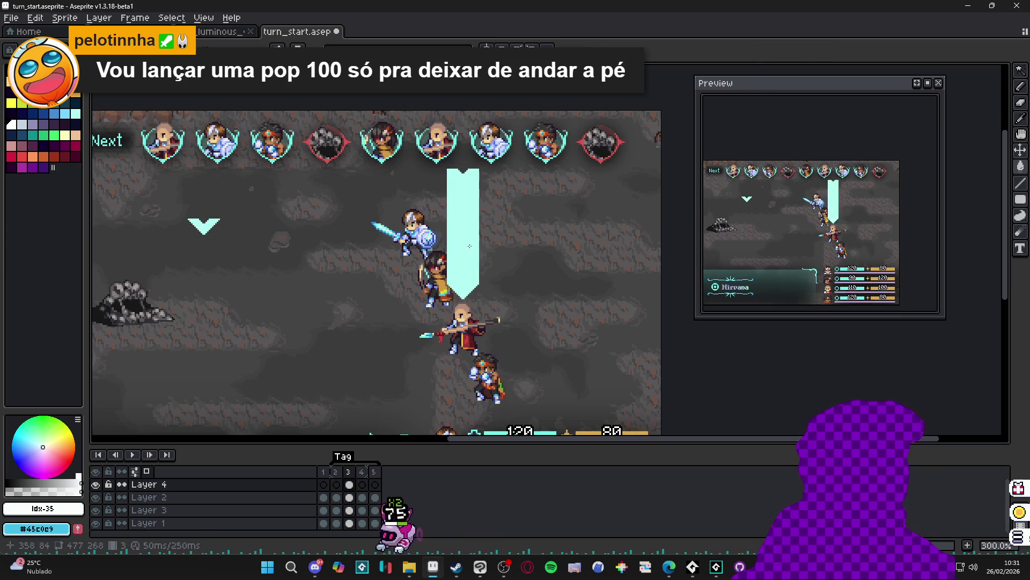
{"action": "left_click", "coordinate": [470, 246]}
{"action": "left_click", "coordinate": [97, 486]}
{"action": "left_click", "coordinate": [96, 485]}
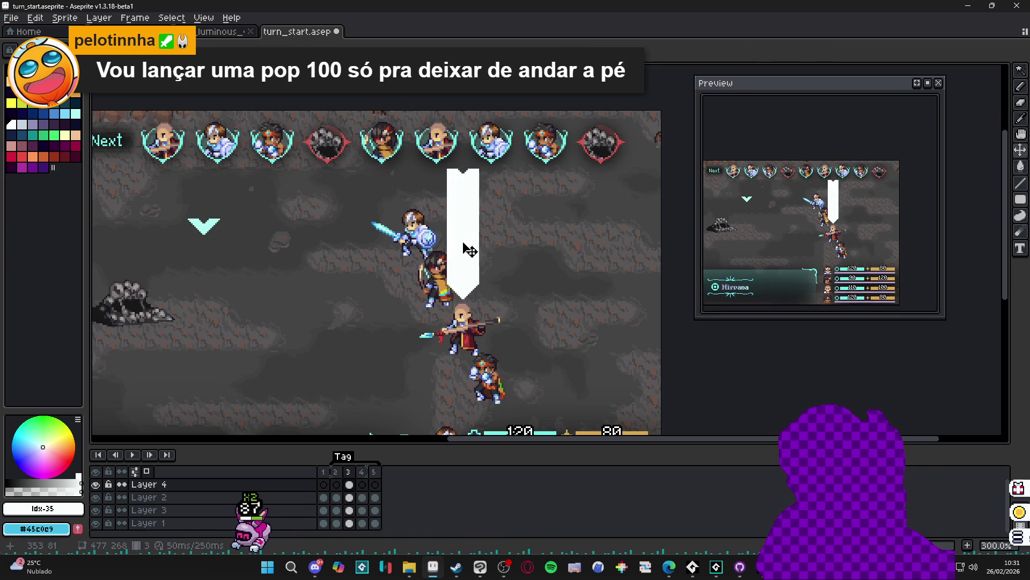
{"action": "left_click", "coordinate": [479, 271]}
Create a new sprite from the copied white beam
{"action": "key", "text": "alt+f"}
{"action": "key", "text": "n"}
{"action": "key", "text": "Return"}
{"action": "scroll", "coordinate": [449, 258], "scroll_direction": "up", "scroll_amount": 3}
Save the beam sprite as PNG named spr_arrow_trail
{"action": "key", "text": "alt+f"}
{"action": "key", "text": "s"}
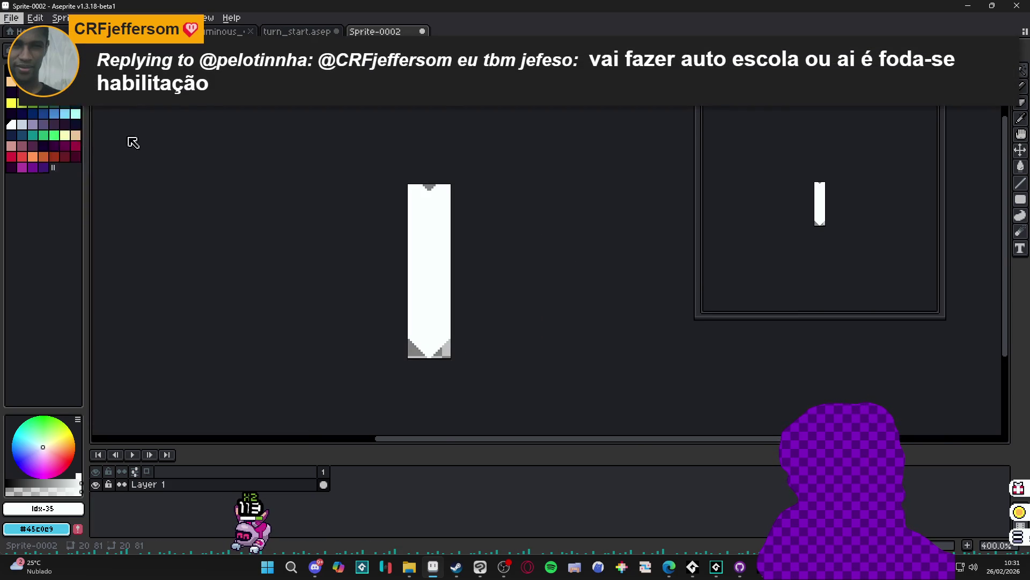
{"action": "left_click", "coordinate": [144, 425]}
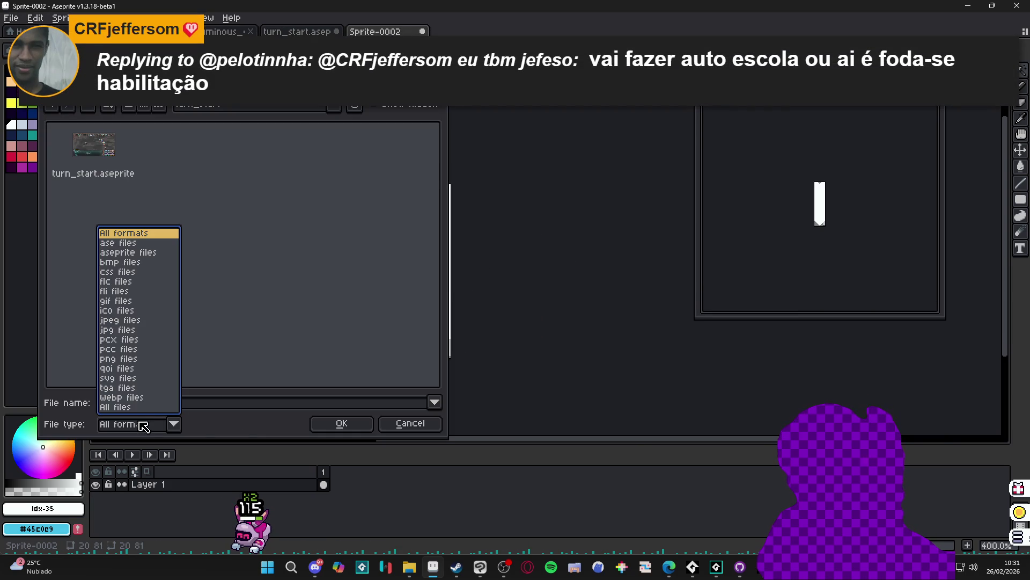
{"action": "left_click", "coordinate": [138, 359]}
{"action": "left_click", "coordinate": [180, 404]}
{"action": "type", "text": "spr_arrow_t"}
{"action": "key", "text": "ctrl+a"}
{"action": "type", "text": "spr_arrow_tr"}
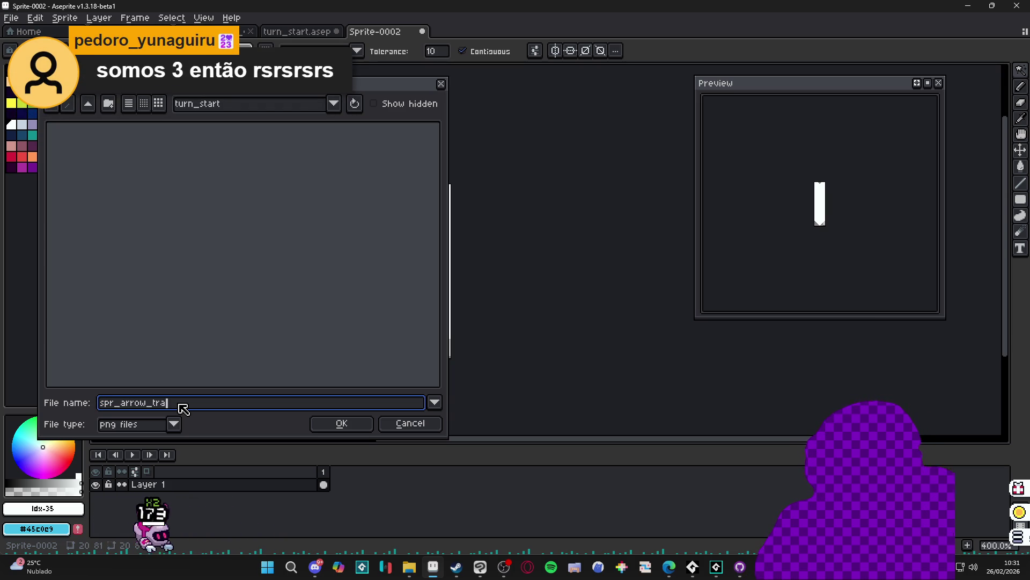
{"action": "type", "text": "ail"}
{"action": "key", "text": "Return"}
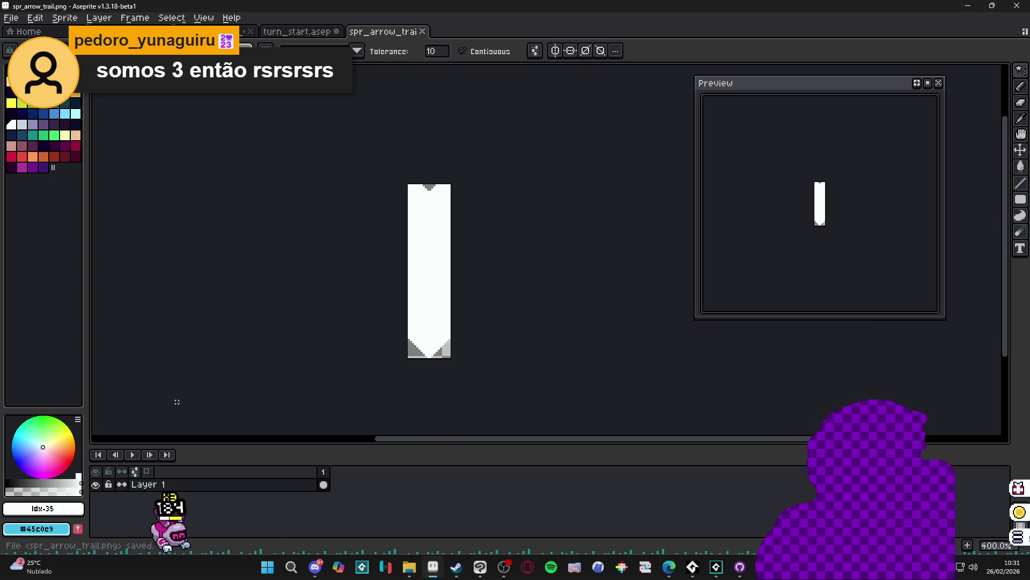
Back in turn_start, marquee-select the small chevron on Layer 2
{"action": "left_click", "coordinate": [301, 32]}
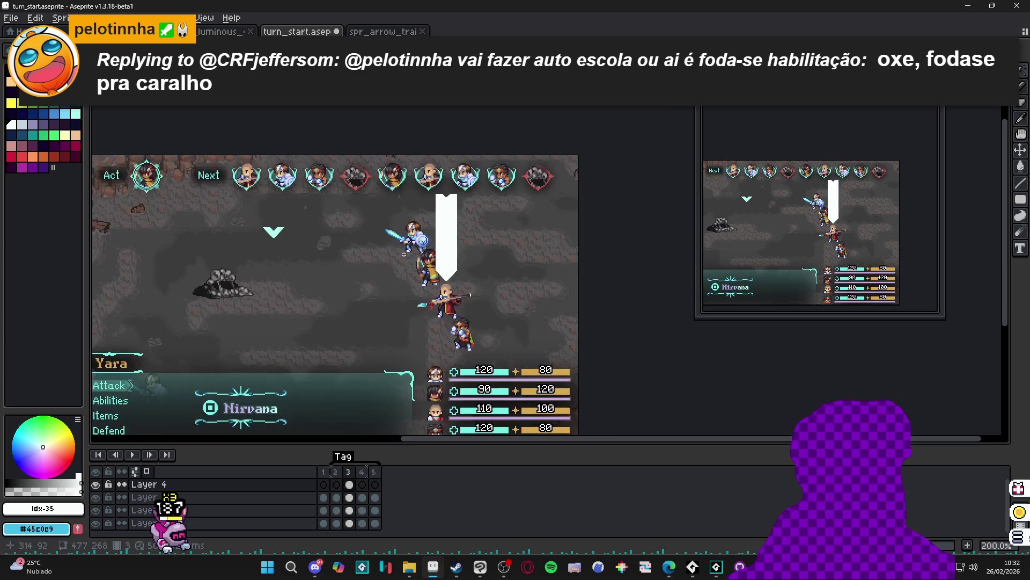
{"action": "left_click", "coordinate": [273, 232], "text": "ctrl"}
{"action": "key", "text": "m"}
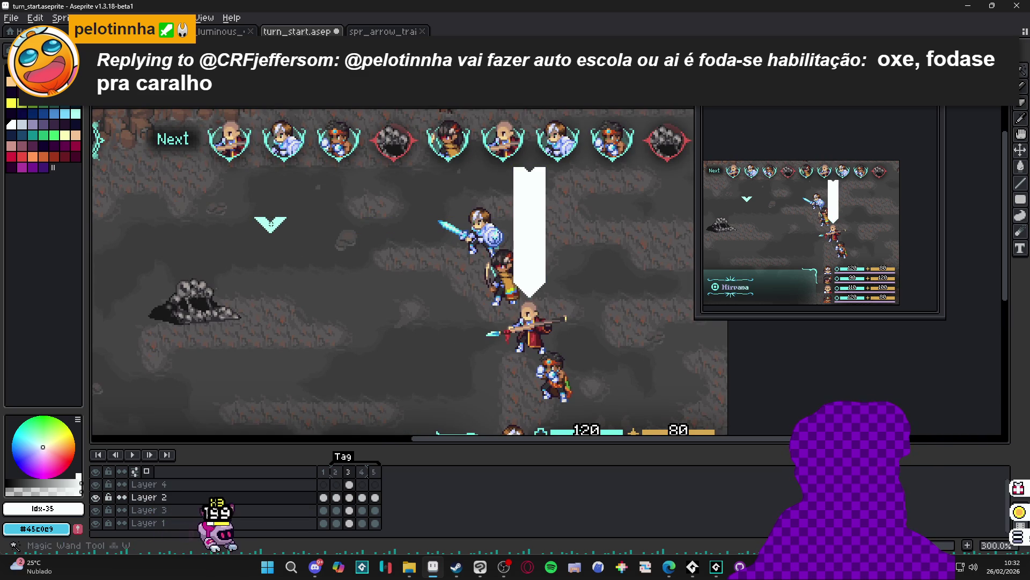
{"action": "left_click_drag", "start_coordinate": [251, 214], "coordinate": [290, 236]}
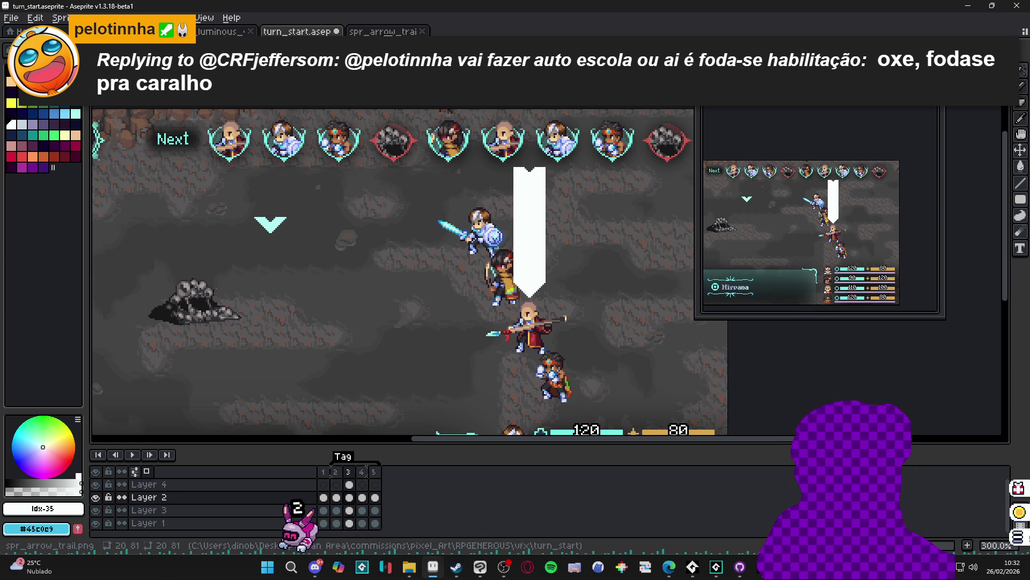
Create a new 20×10 sprite, then return to turn_start and copy the chevron
{"action": "left_click", "coordinate": [383, 32]}
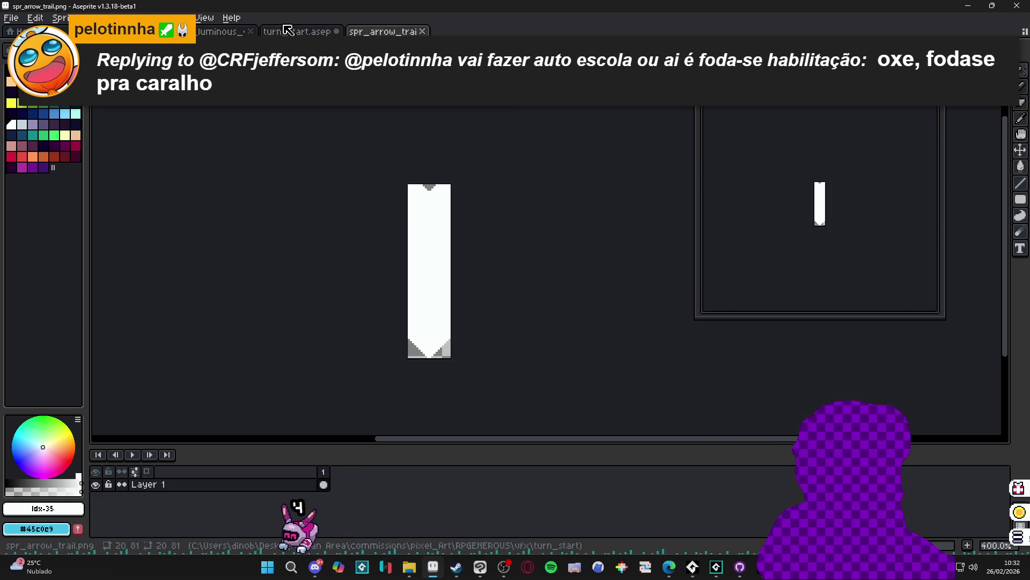
{"action": "left_click", "coordinate": [10, 17]}
{"action": "left_click", "coordinate": [16, 30]}
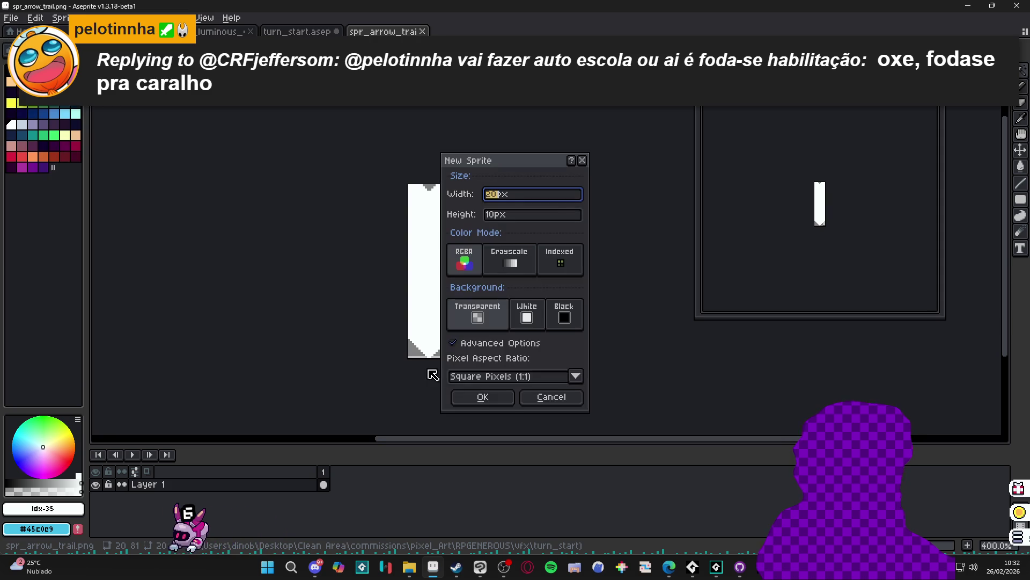
{"action": "left_click", "coordinate": [477, 392]}
{"action": "left_click", "coordinate": [383, 31]}
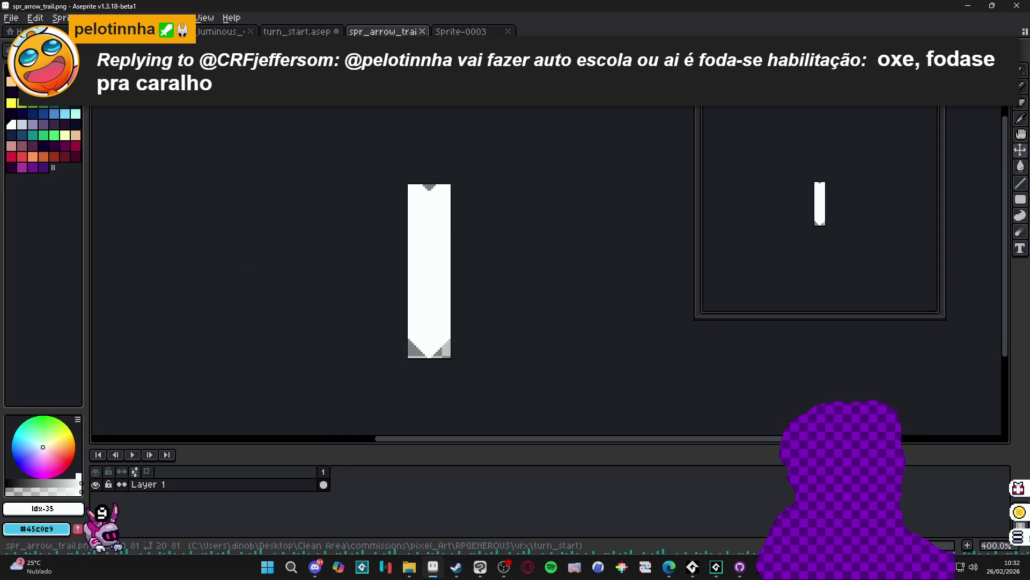
{"action": "left_click", "coordinate": [299, 32]}
{"action": "scroll", "coordinate": [310, 223], "scroll_direction": "up", "scroll_amount": 1}
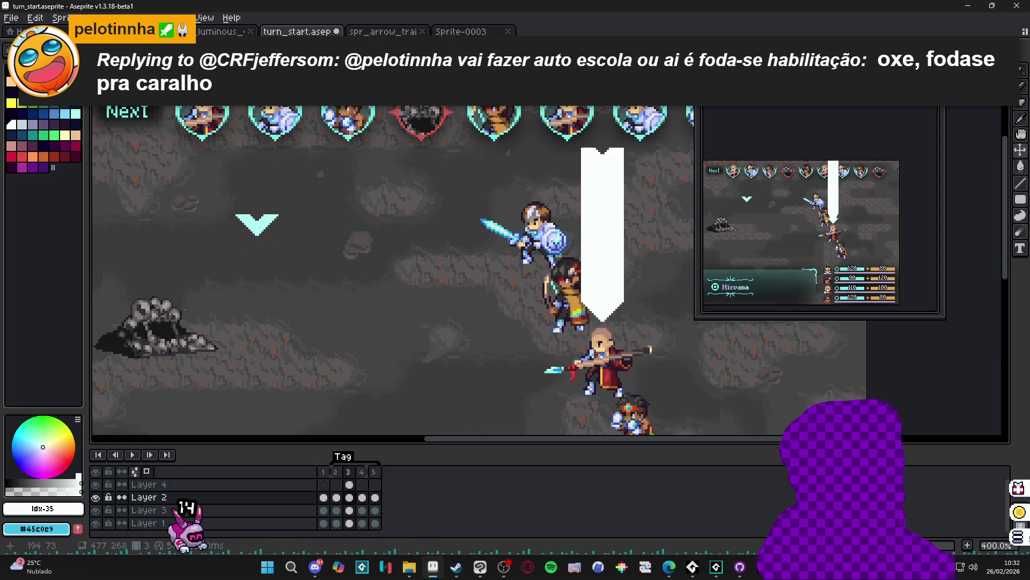
{"action": "key", "text": "alt+f"}
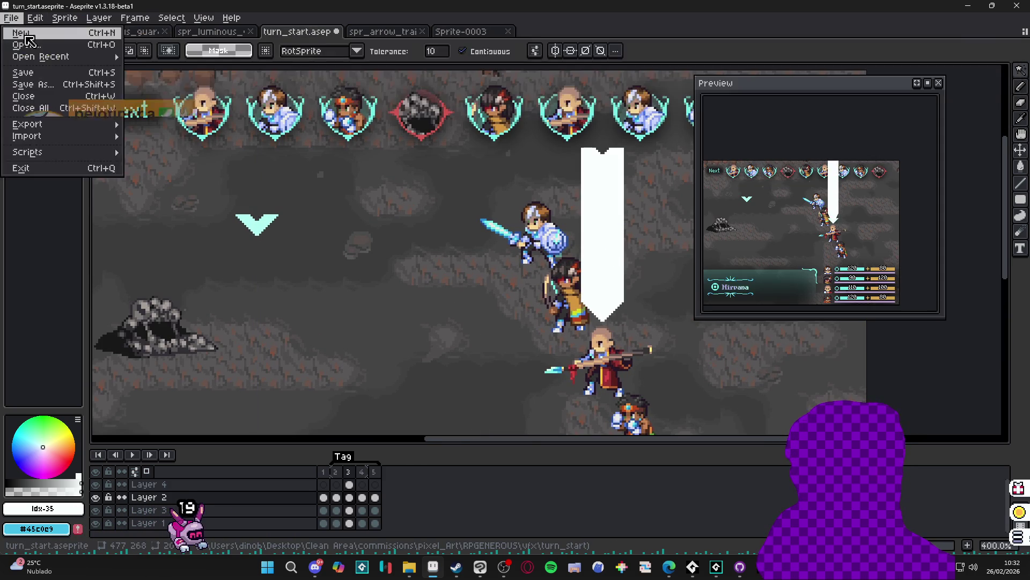
Paste the chevron into a new 20×10 sprite
{"action": "key", "text": "Return"}
{"action": "left_click", "coordinate": [482, 397]}
{"action": "key", "text": "ctrl+v"}
{"action": "key", "text": "Return"}
{"action": "scroll", "coordinate": [570, 263], "scroll_direction": "up", "scroll_amount": 6}
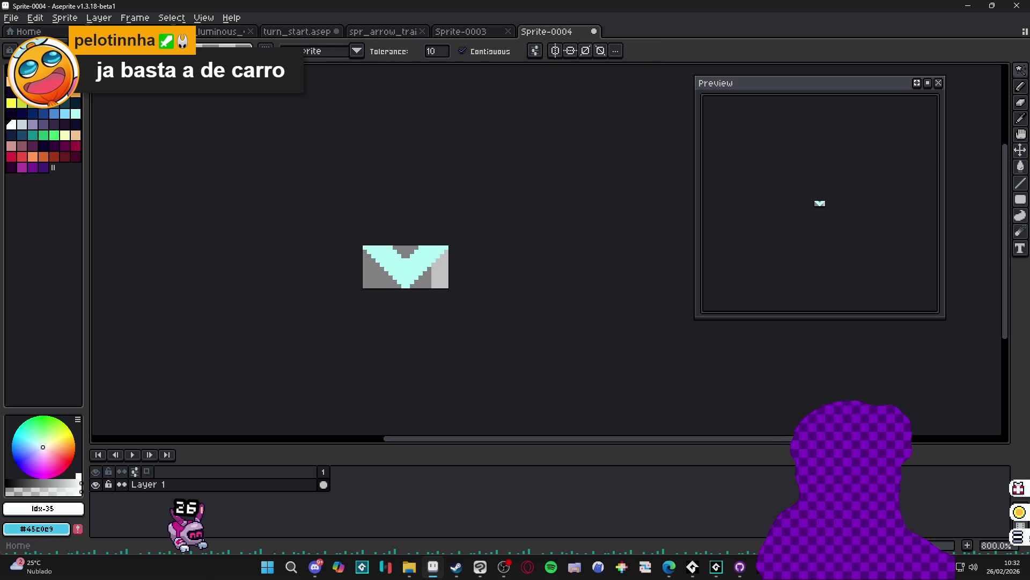
Save the chevron sprite as PNG named spr_turn_arrow
{"action": "left_click", "coordinate": [5, 18]}
{"action": "left_click", "coordinate": [73, 86]}
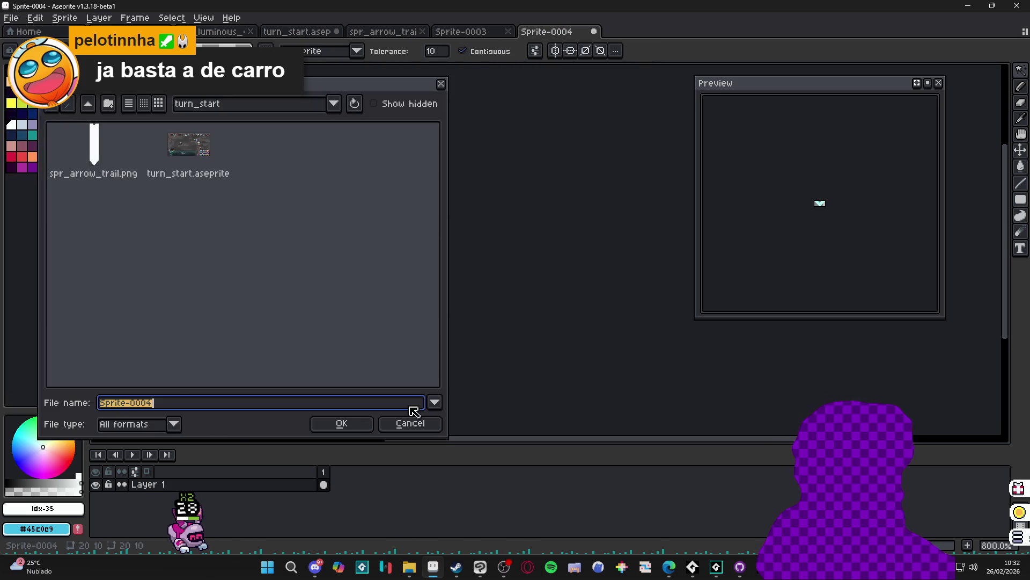
{"action": "left_click", "coordinate": [151, 429]}
{"action": "left_click", "coordinate": [129, 370]}
{"action": "left_click", "coordinate": [159, 406]}
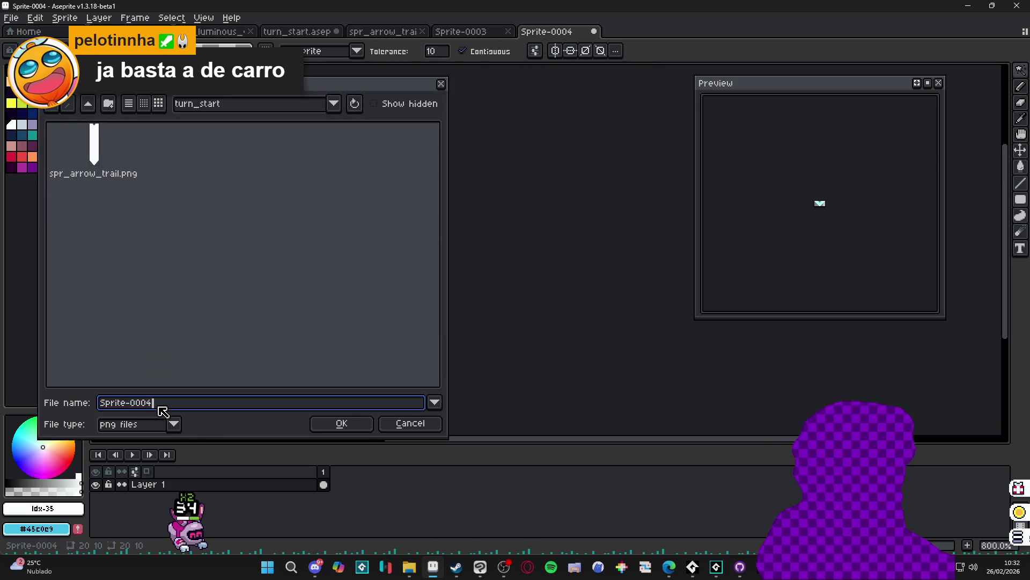
{"action": "double_click", "coordinate": [159, 407]}
{"action": "type", "text": "spr_"}
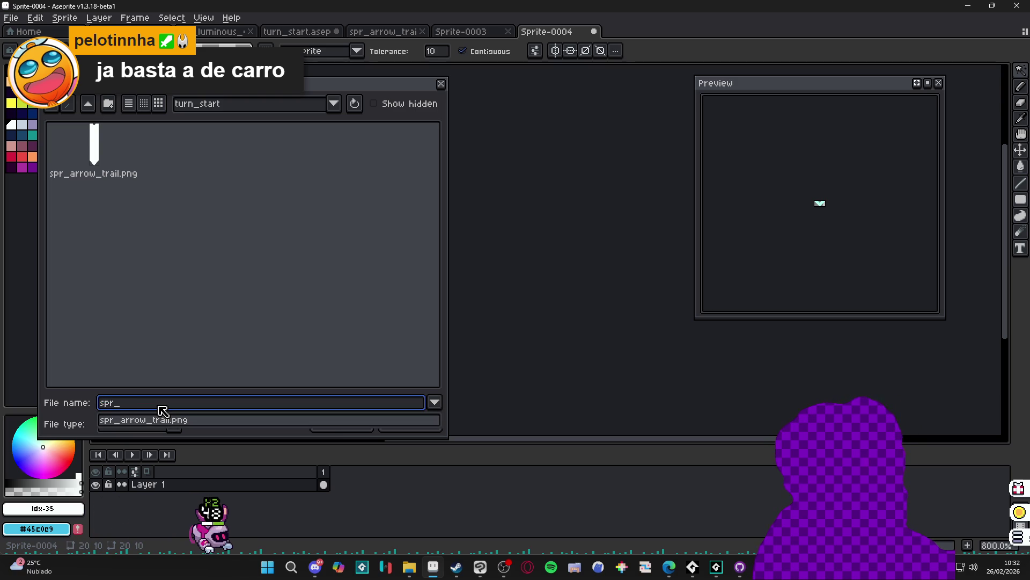
{"action": "type", "text": "rrow"}
{"action": "key", "text": "BackSpace"}
{"action": "key", "text": "BackSpace"}
{"action": "type", "text": "arrow_"}
{"action": "key", "text": "BackSpace"}
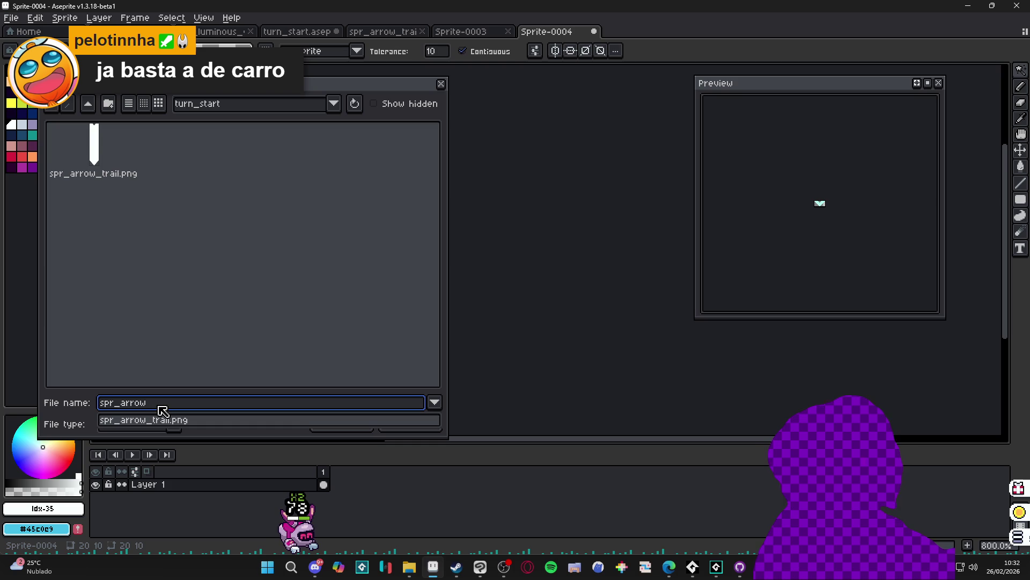
{"action": "key", "text": "Left"}
{"action": "key", "text": "Left"}
{"action": "key", "text": "Left"}
{"action": "type", "text": "turn_"}
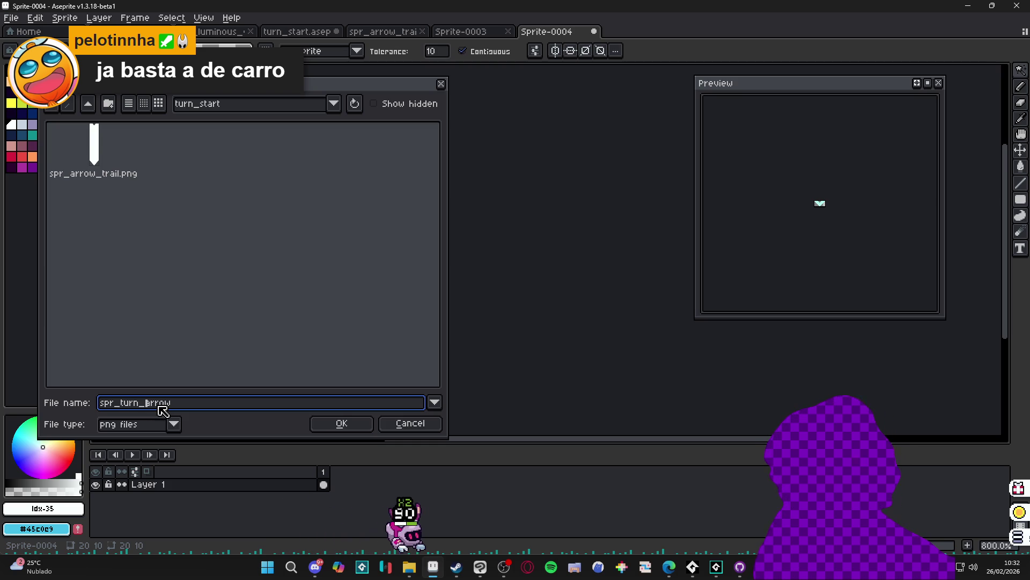
{"action": "key", "text": "Return"}
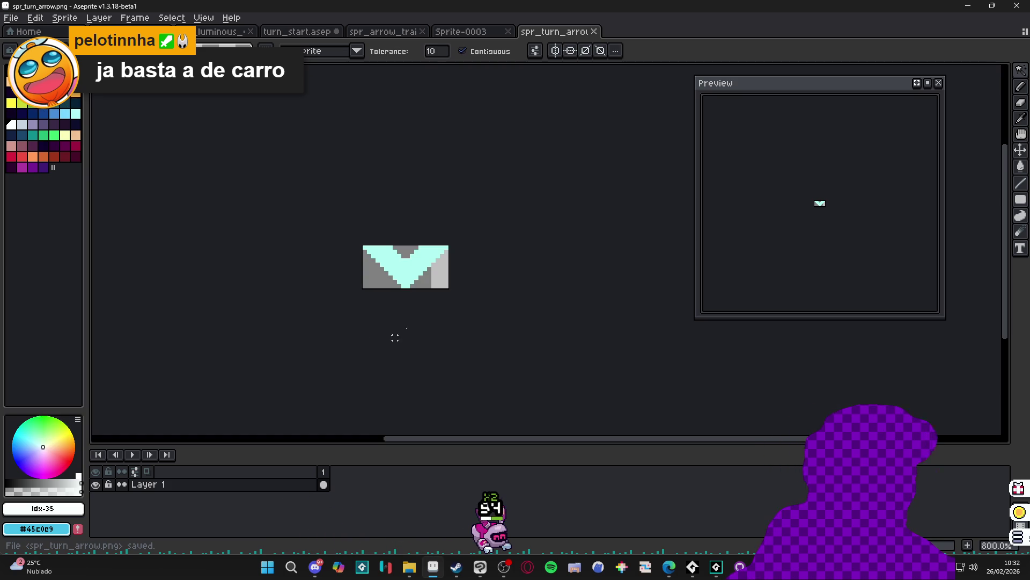
Add one pixel of canvas on every side, enlarging the chevron to 22×12
{"action": "scroll", "coordinate": [408, 241], "scroll_direction": "up", "scroll_amount": 1}
{"action": "key", "text": "ctrl+alt+c"}
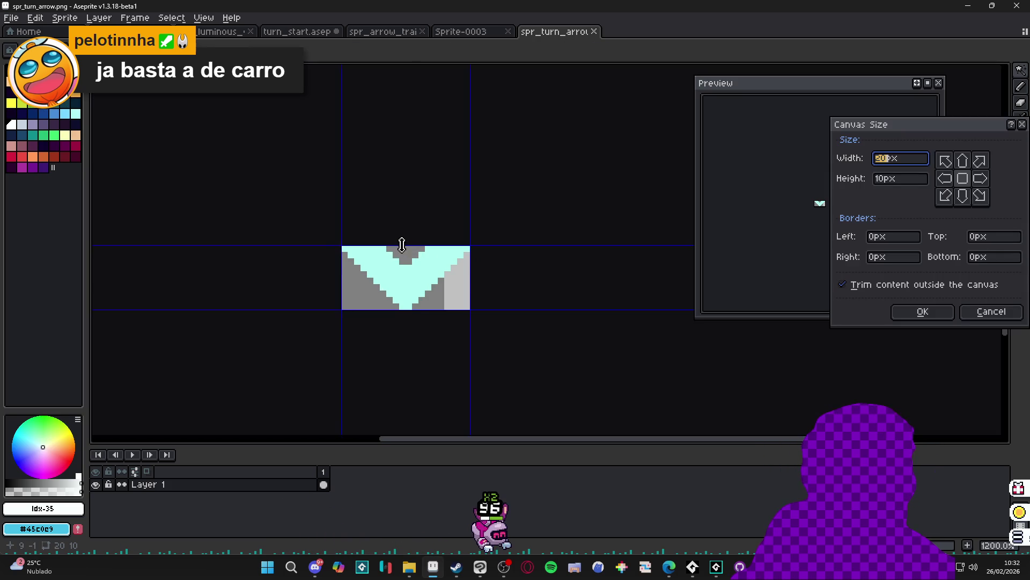
{"action": "left_click_drag", "start_coordinate": [406, 242], "coordinate": [411, 236]}
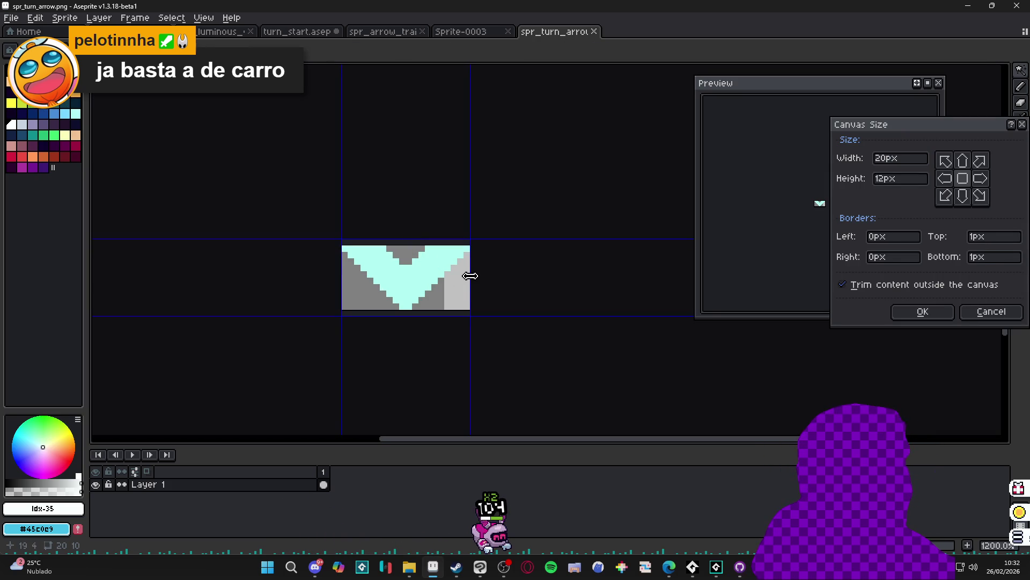
{"action": "left_click_drag", "start_coordinate": [475, 276], "coordinate": [481, 276]}
{"action": "left_click", "coordinate": [906, 314]}
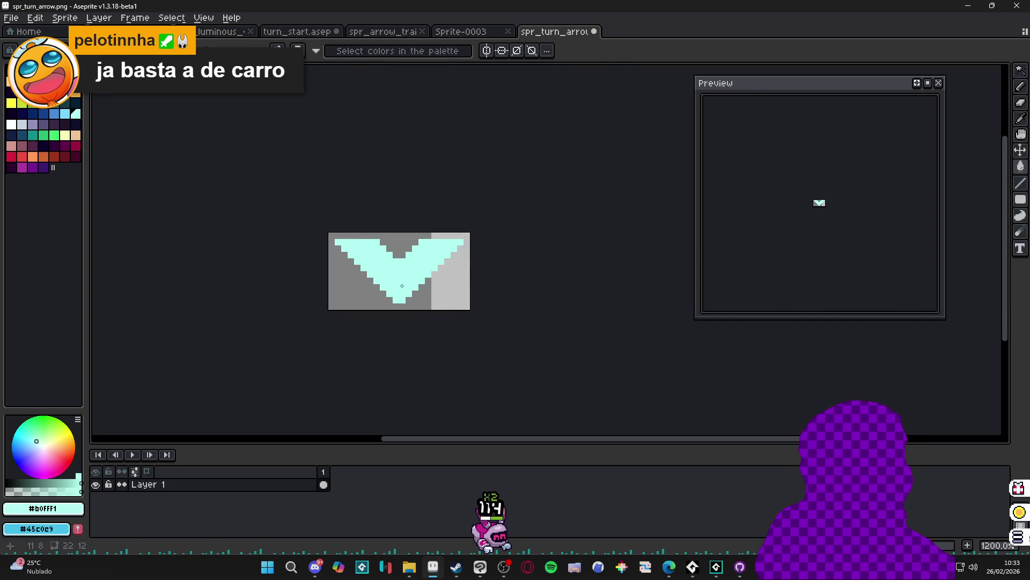
Recolour the cyan chevron white and apply a white outline around it
{"action": "left_click", "coordinate": [358, 287]}
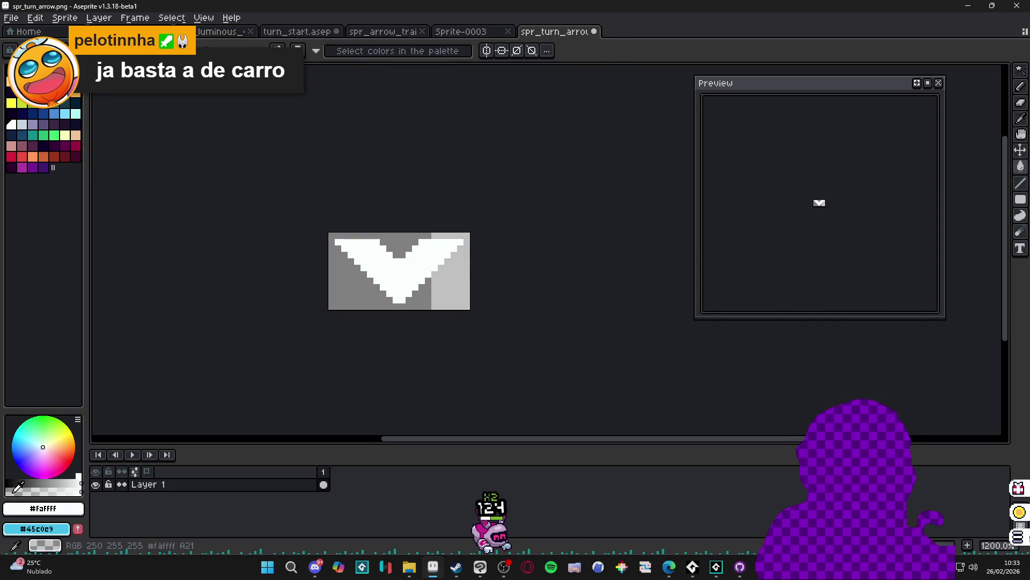
{"action": "key", "text": "shift+o"}
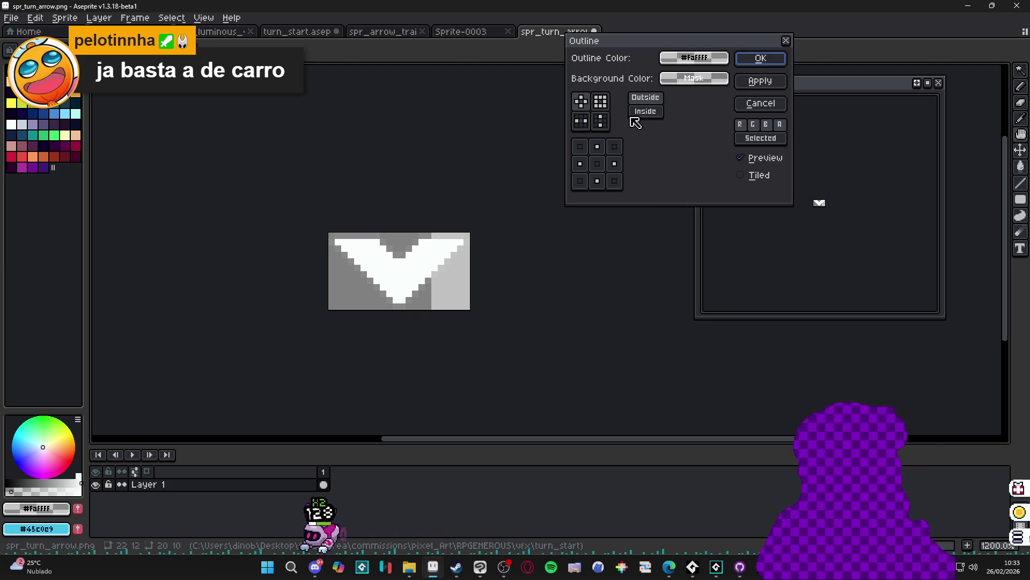
{"action": "left_click", "coordinate": [760, 58]}
Undo the outline and reapply it with near-white #FAFFFF
{"action": "scroll", "coordinate": [865, 225], "scroll_direction": "up", "scroll_amount": 4}
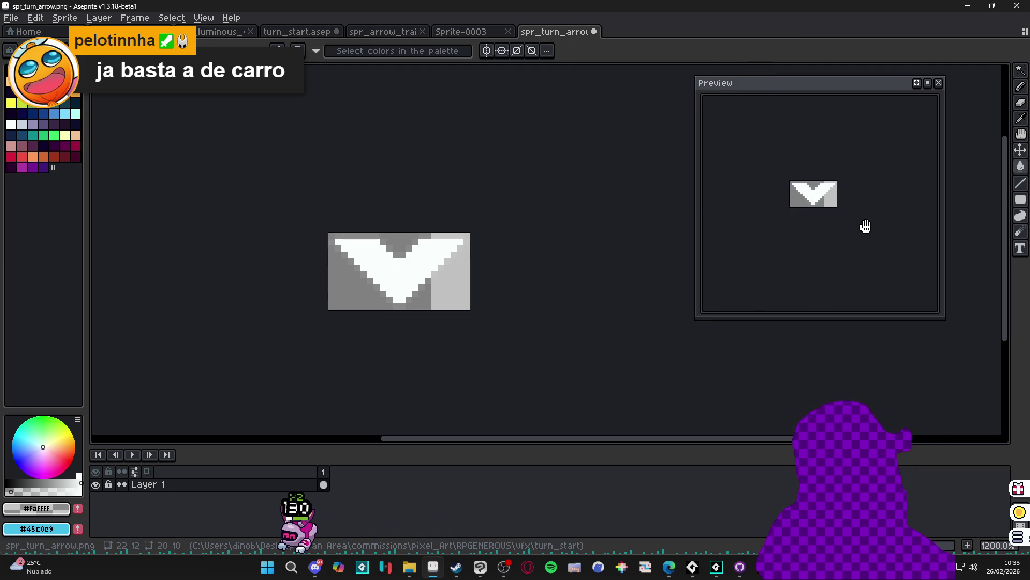
{"action": "scroll", "coordinate": [434, 296], "scroll_direction": "up", "scroll_amount": 1}
{"action": "key", "text": "ctrl+z"}
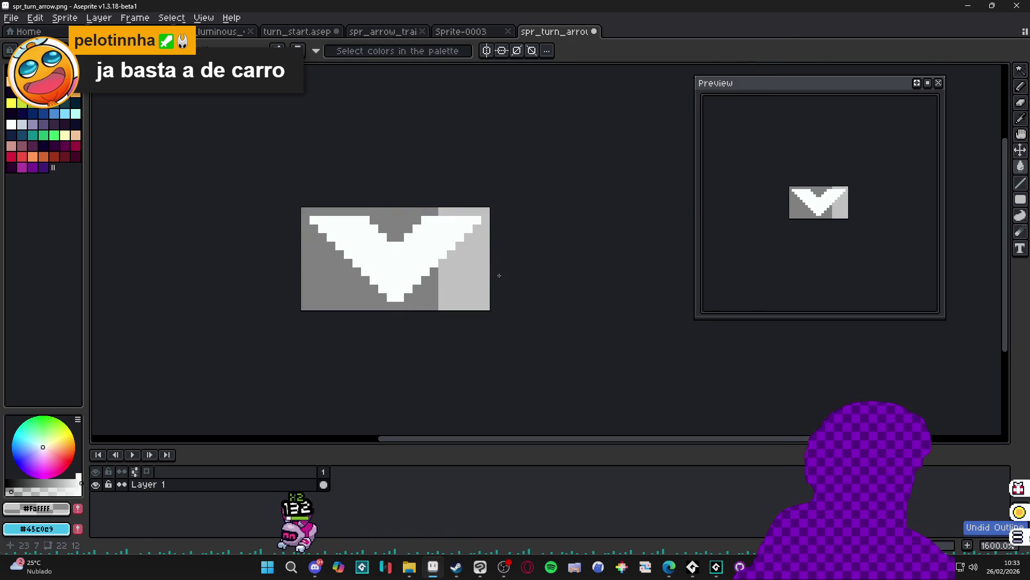
{"action": "key", "text": "shift+o"}
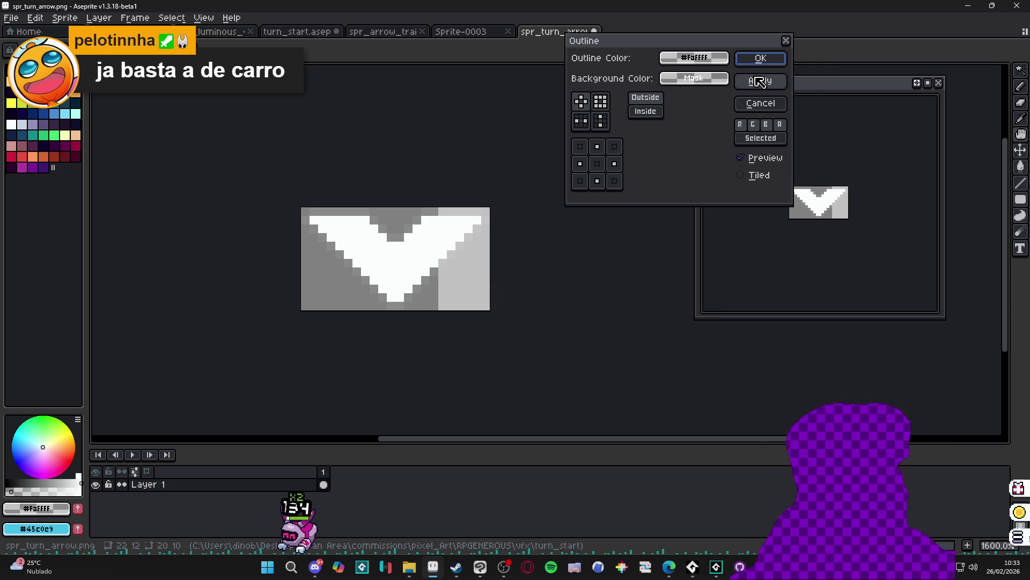
{"action": "left_click", "coordinate": [783, 106]}
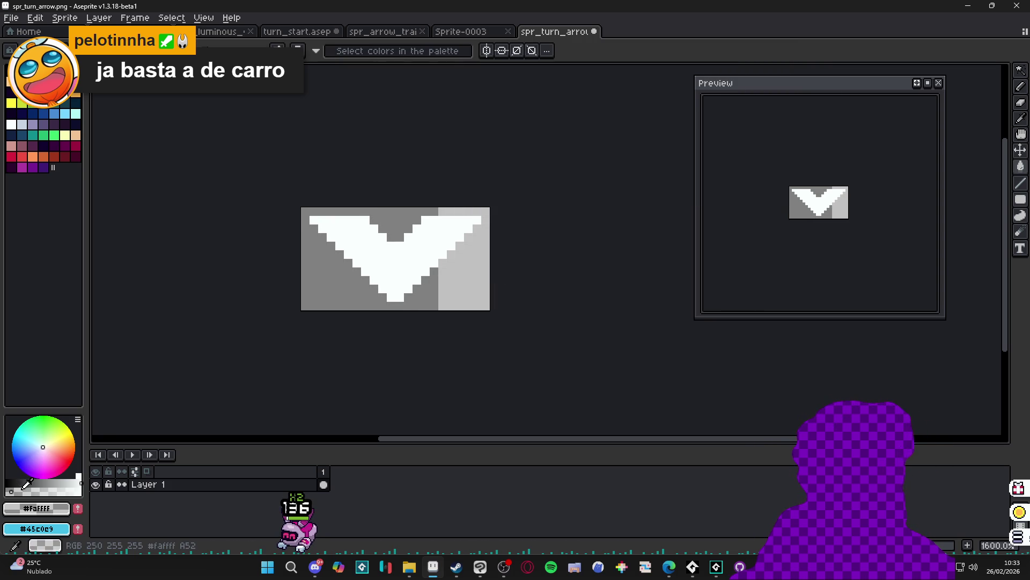
{"action": "key", "text": "shift+o"}
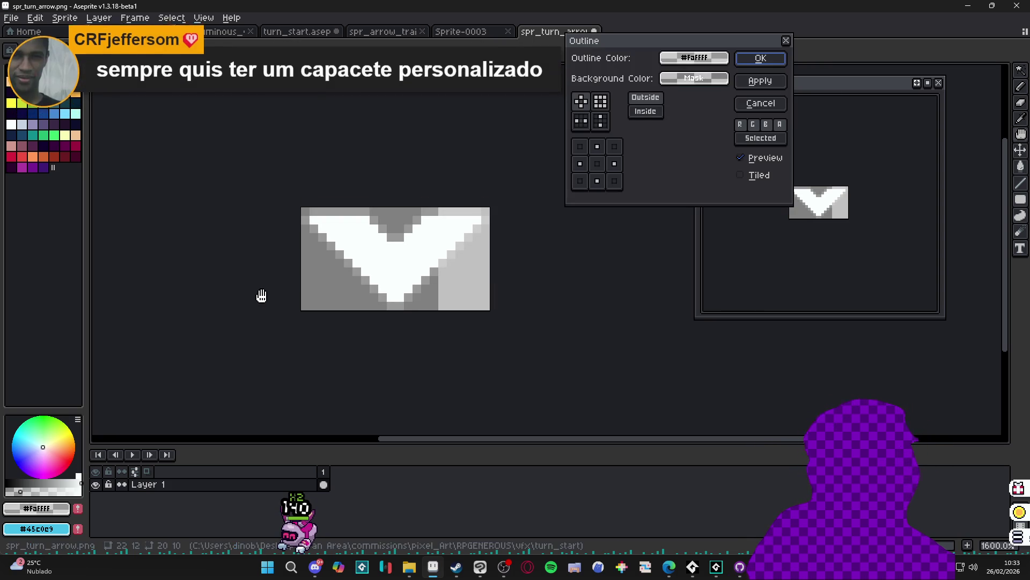
{"action": "left_click", "coordinate": [760, 58]}
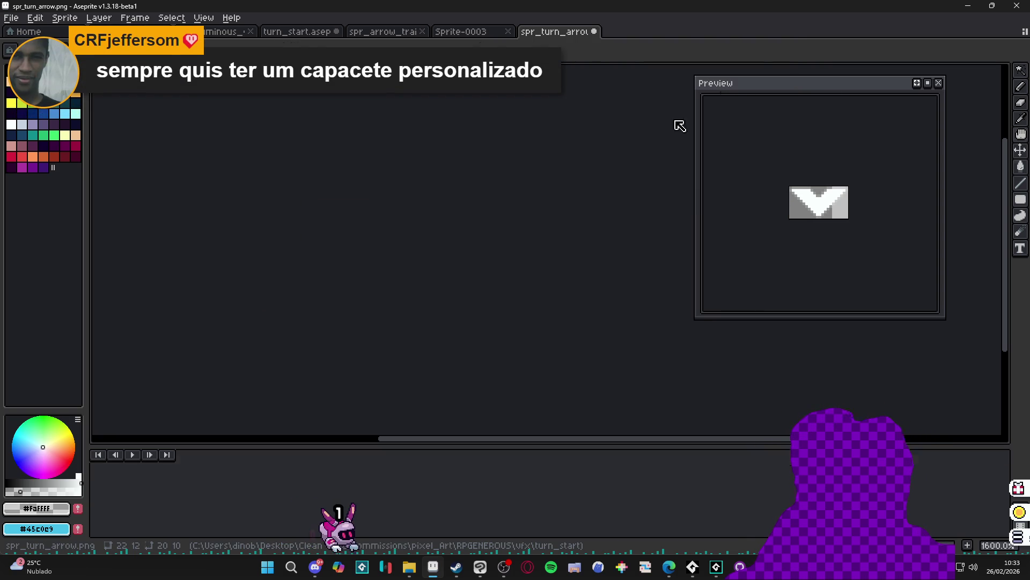
{"action": "scroll", "coordinate": [449, 258], "scroll_direction": "down", "scroll_amount": 4}
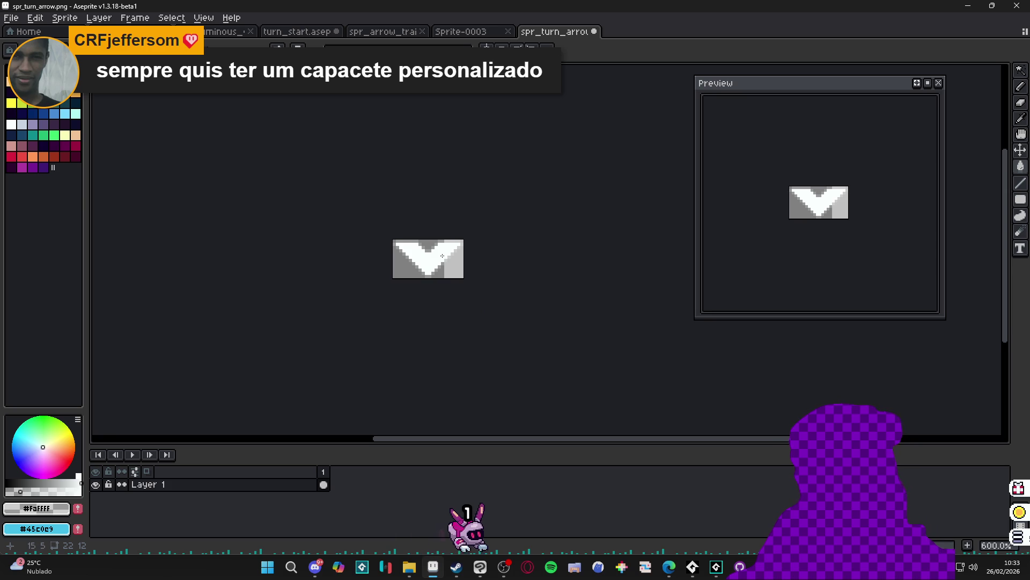
{"action": "scroll", "coordinate": [437, 267], "scroll_direction": "up", "scroll_amount": 3}
{"action": "key", "text": "v"}
{"action": "key", "text": "m"}
{"action": "key", "text": "v"}
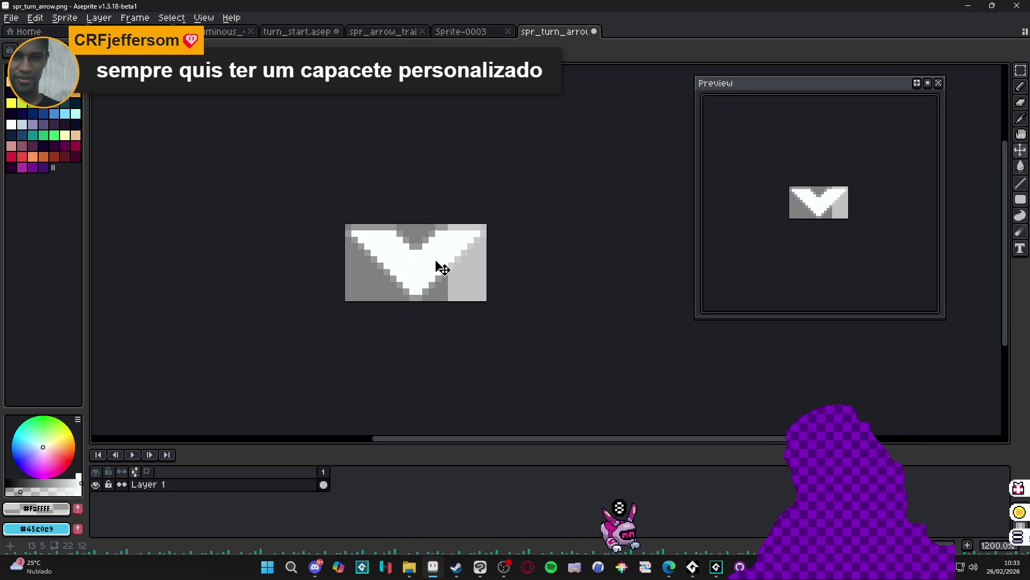
{"action": "key", "text": "m"}
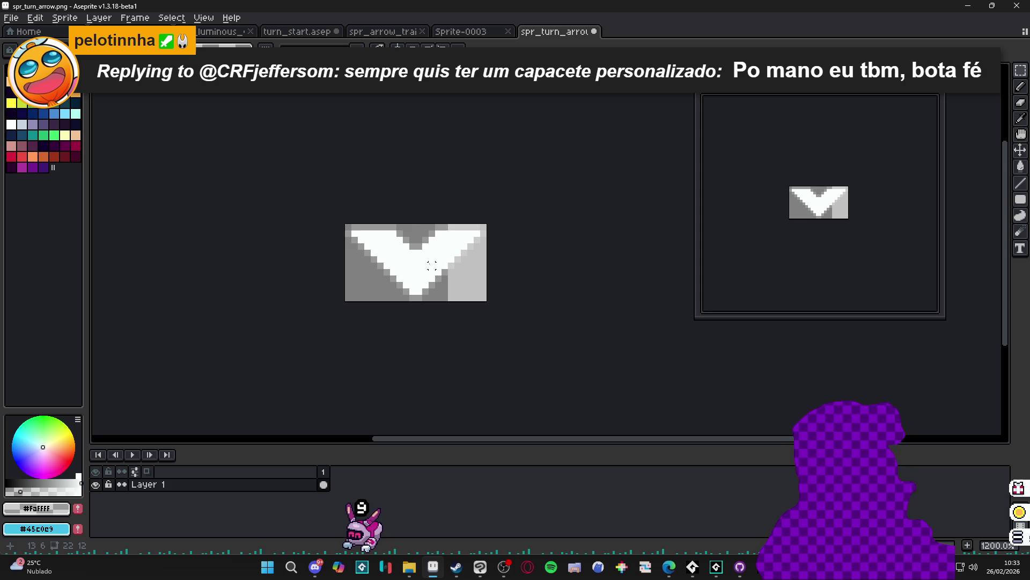
{"action": "key", "text": "v"}
{"action": "key", "text": "m"}
{"action": "key", "text": "v"}
{"action": "key", "text": "m"}
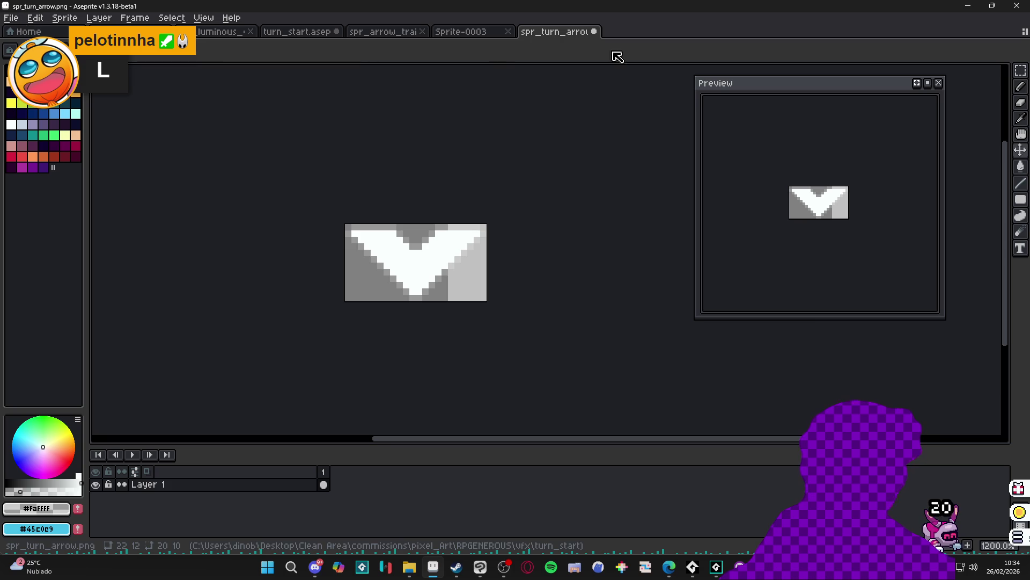
Check the spr_arrow_trail beam's canvas size unchanged, then return to the turn_start.aseprite mockup
{"action": "left_click", "coordinate": [483, 35]}
{"action": "left_click", "coordinate": [397, 37]}
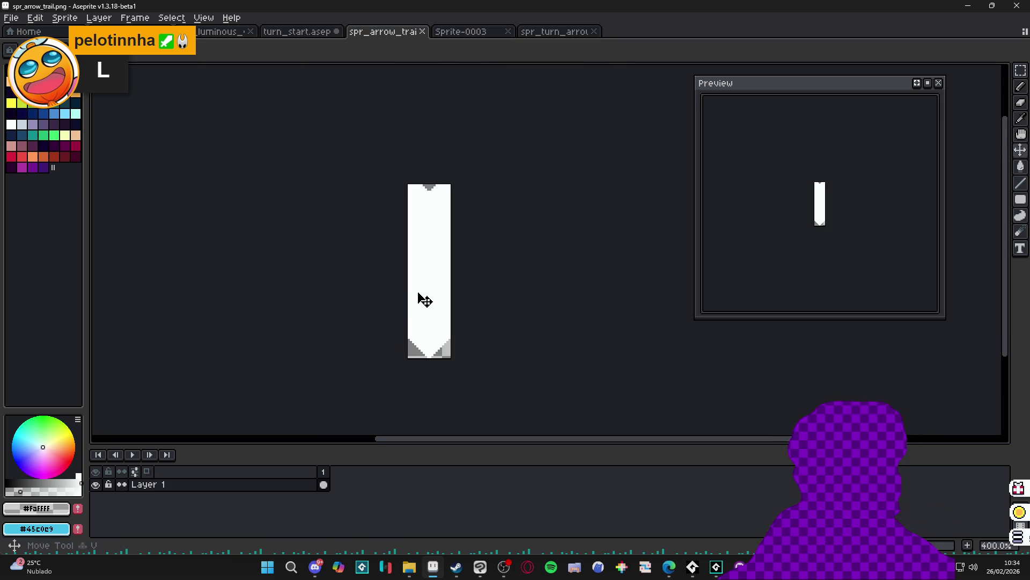
{"action": "scroll", "coordinate": [881, 234], "scroll_direction": "up", "scroll_amount": 2}
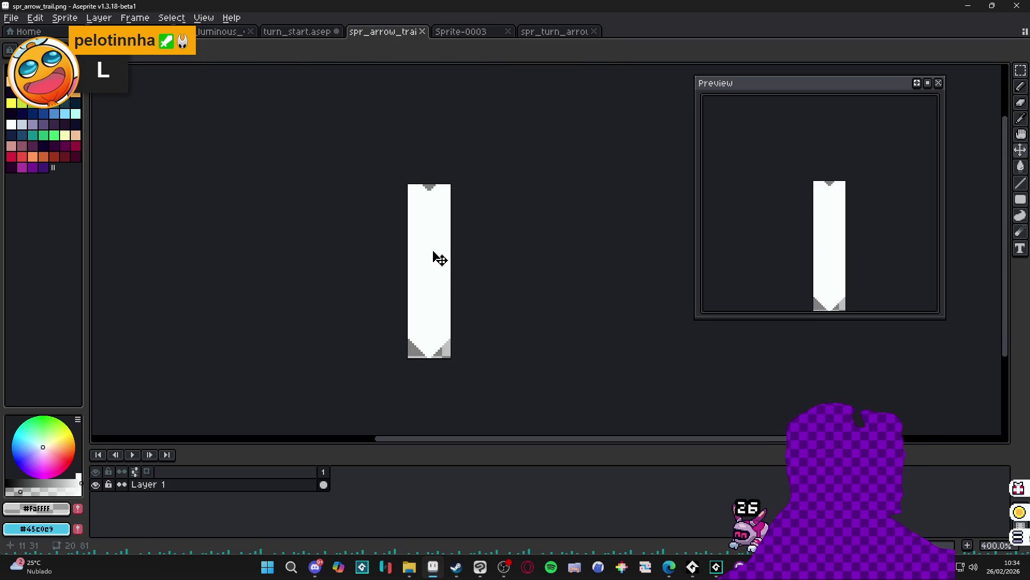
{"action": "scroll", "coordinate": [424, 188], "scroll_direction": "up", "scroll_amount": 1}
{"action": "key", "text": "ctrl+alt+c"}
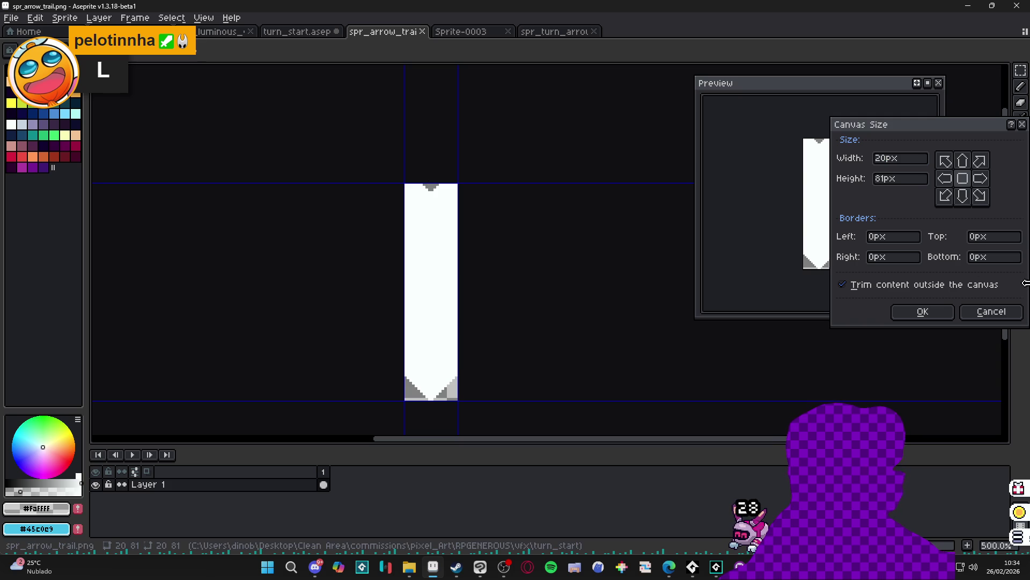
{"action": "left_click", "coordinate": [991, 311]}
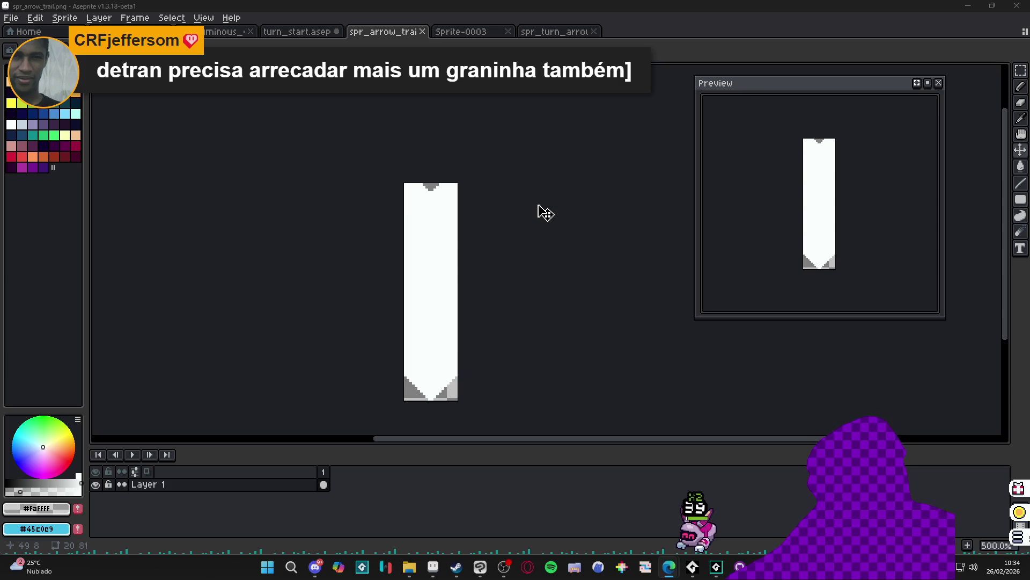
{"action": "left_click", "coordinate": [334, 32]}
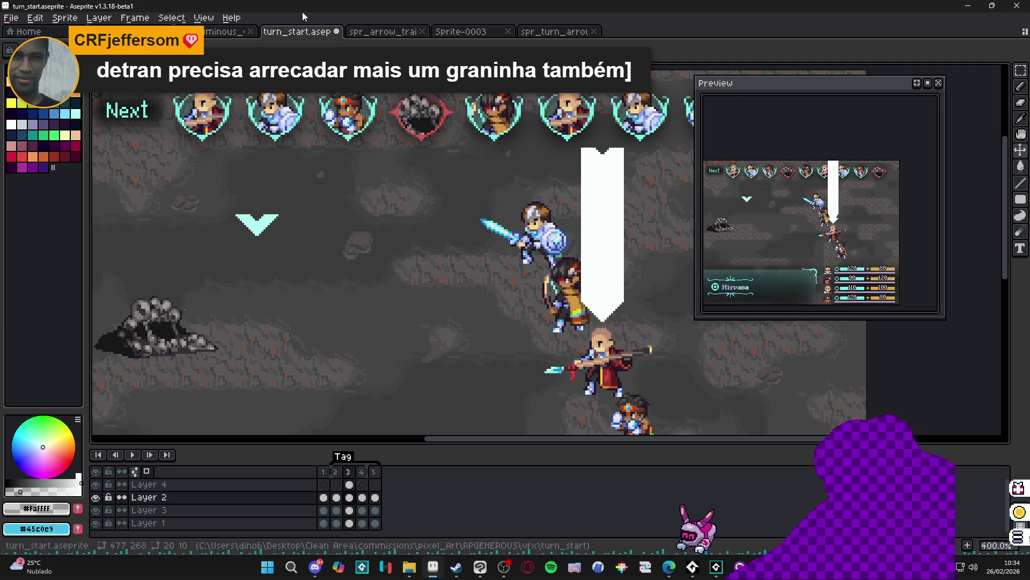
Extend the spr_arrow_trail beam canvas upward to 120 px tall
{"action": "key", "text": "ctrl+Tab"}
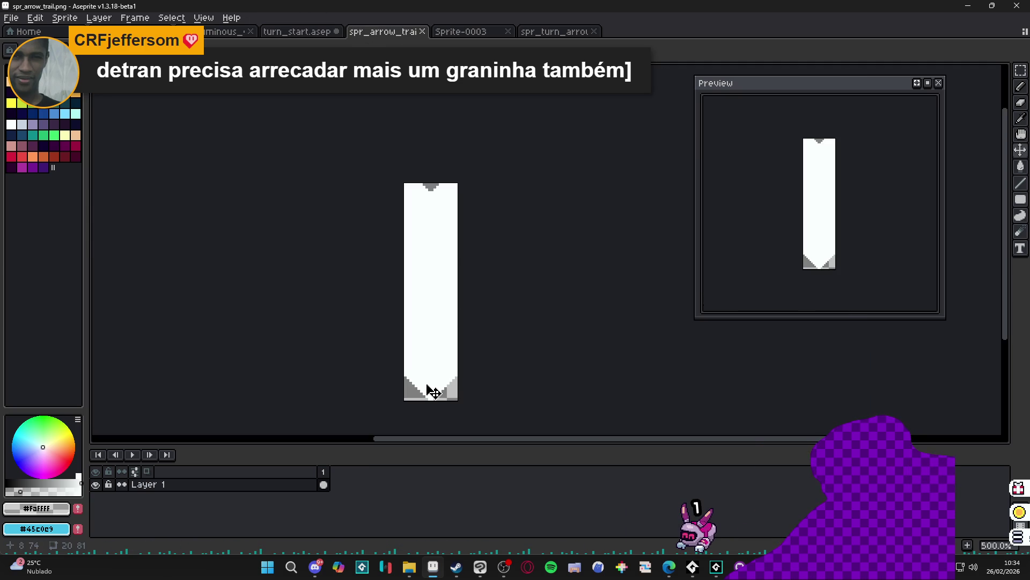
{"action": "scroll", "coordinate": [427, 390], "scroll_direction": "up", "scroll_amount": 1}
{"action": "scroll", "coordinate": [422, 324], "scroll_direction": "down", "scroll_amount": 3}
{"action": "key", "text": "ctrl+alt+c"}
{"action": "left_click_drag", "start_coordinate": [425, 221], "coordinate": [545, 177]}
{"action": "left_click", "coordinate": [937, 321]}
Draw white pencil diagonals from the notch out to the top-left and top-right corners
{"action": "scroll", "coordinate": [430, 352], "scroll_direction": "up", "scroll_amount": 2}
{"action": "scroll", "coordinate": [426, 307], "scroll_direction": "up", "scroll_amount": 1}
{"action": "scroll", "coordinate": [450, 157], "scroll_direction": "up", "scroll_amount": 3}
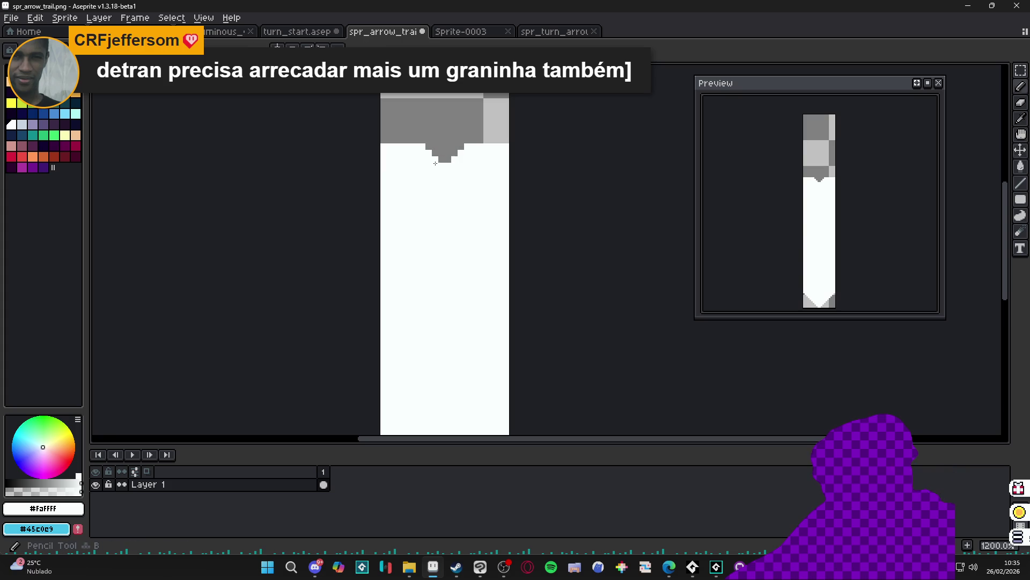
{"action": "left_click", "coordinate": [378, 93], "text": "shift"}
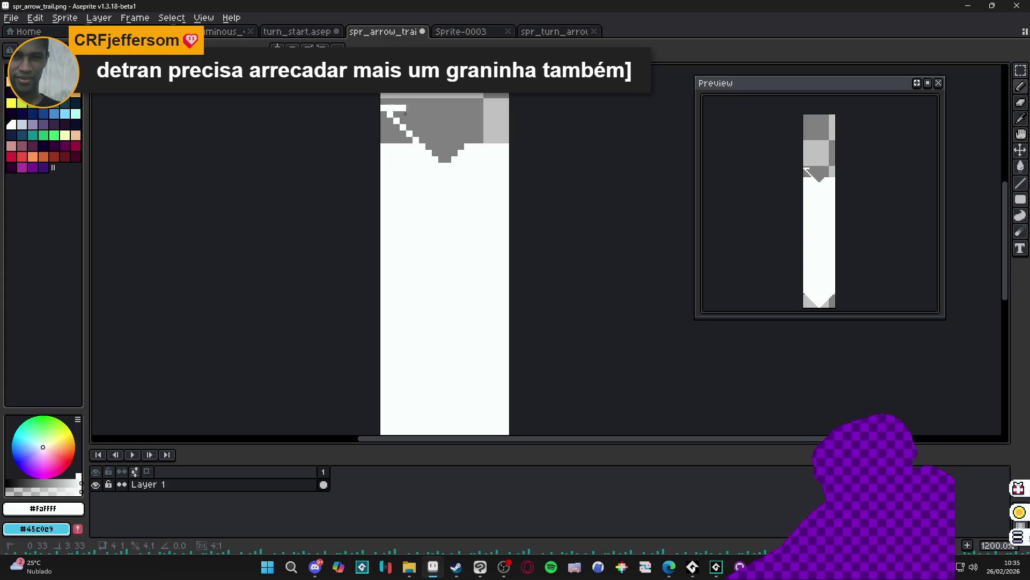
{"action": "left_click", "coordinate": [454, 157]}
{"action": "scroll", "coordinate": [439, 236], "scroll_direction": "up", "scroll_amount": 3}
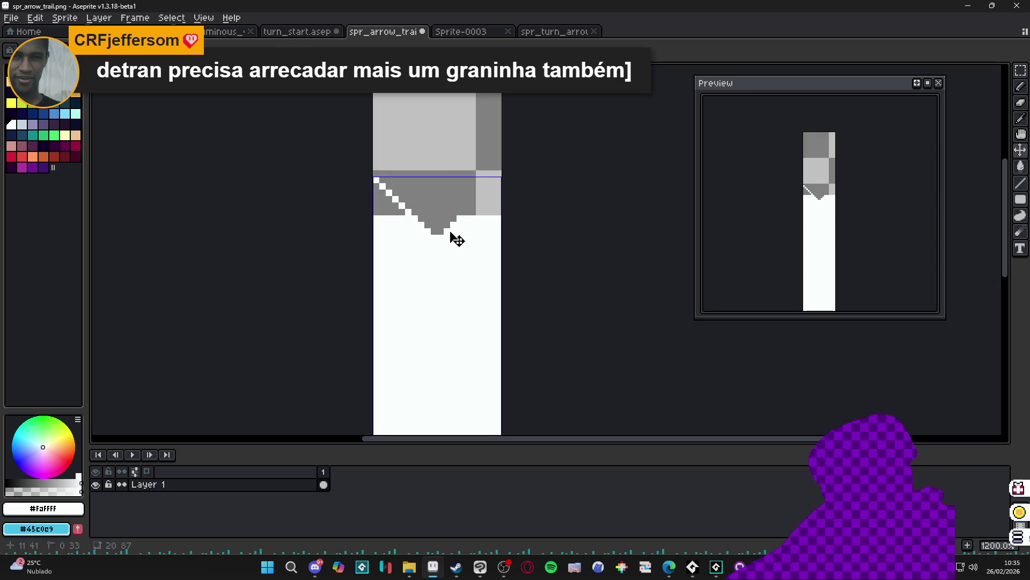
{"action": "left_click", "coordinate": [499, 166], "text": "shift"}
Fill the grey triangles on both sides of the notch white, then maximize the browser
{"action": "key", "text": "g"}
{"action": "left_click", "coordinate": [495, 206]}
{"action": "left_click", "coordinate": [380, 204]}
{"action": "scroll", "coordinate": [392, 220], "scroll_direction": "down", "scroll_amount": 6}
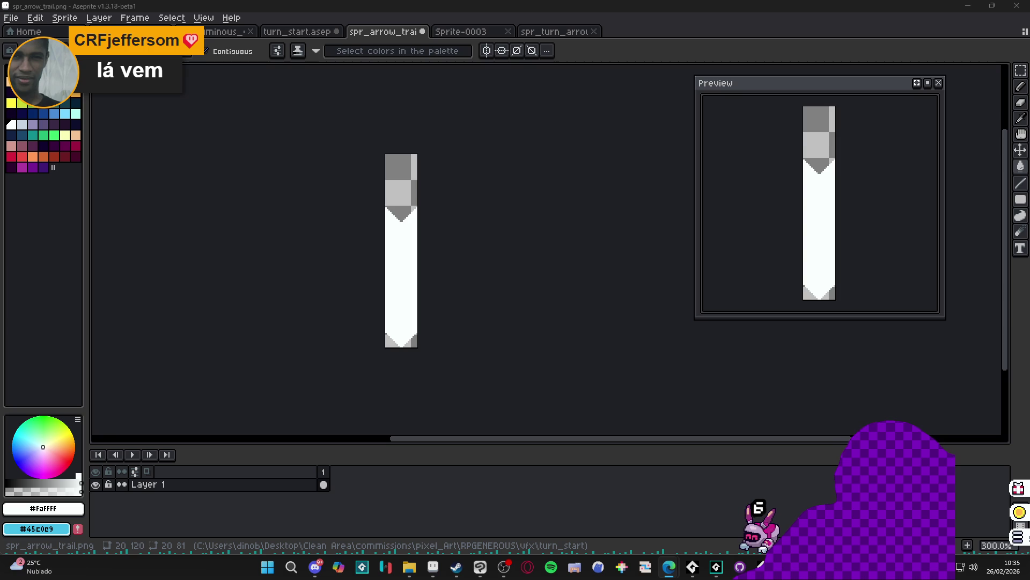
{"action": "key", "text": "alt+Tab"}
{"action": "left_click_drag", "start_coordinate": [425, 236], "coordinate": [425, 5]}
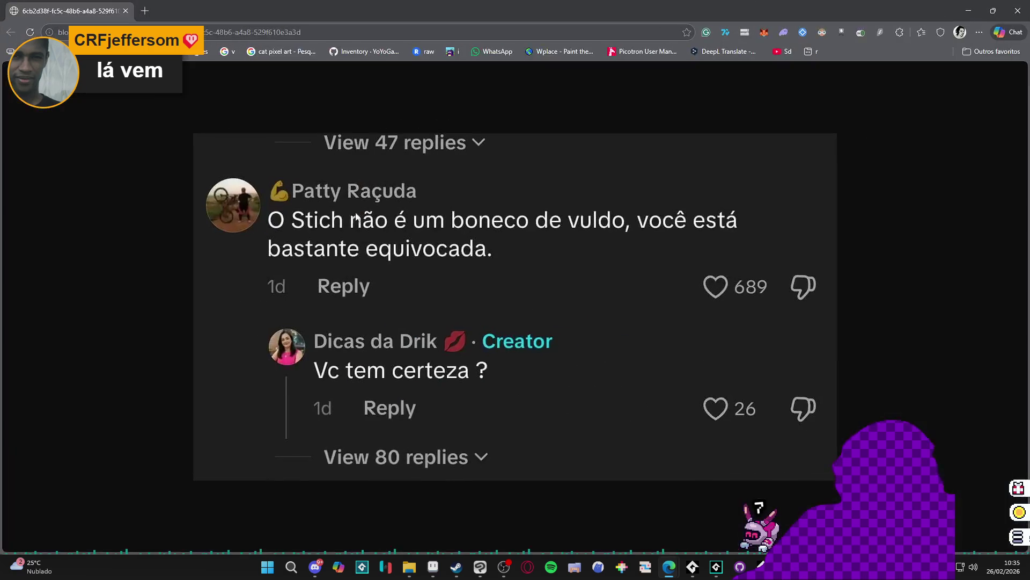
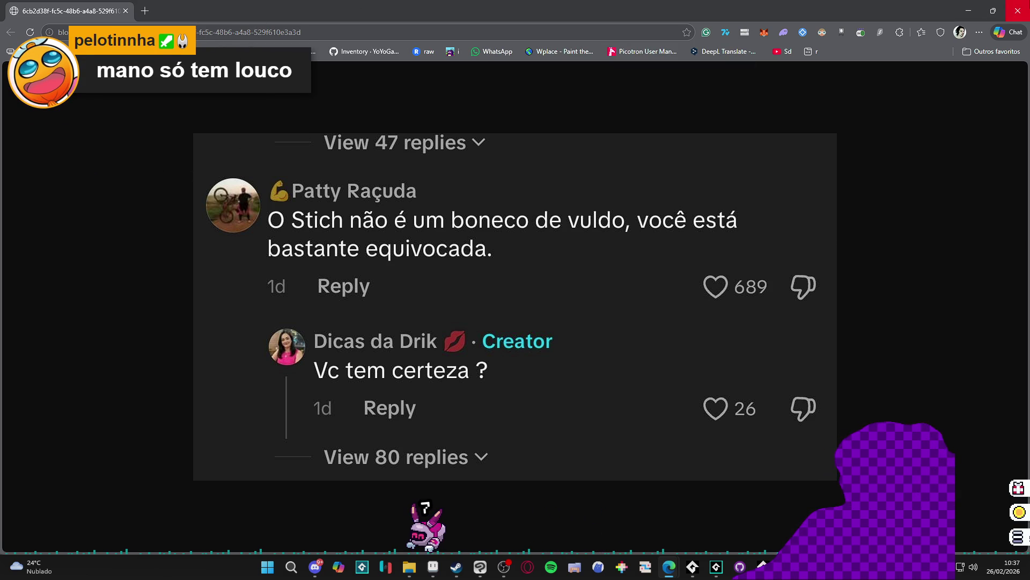
Close the TikTok comments window so spr_arrow_trail.png shows again in Aseprite
{"action": "left_click", "coordinate": [1018, 11]}
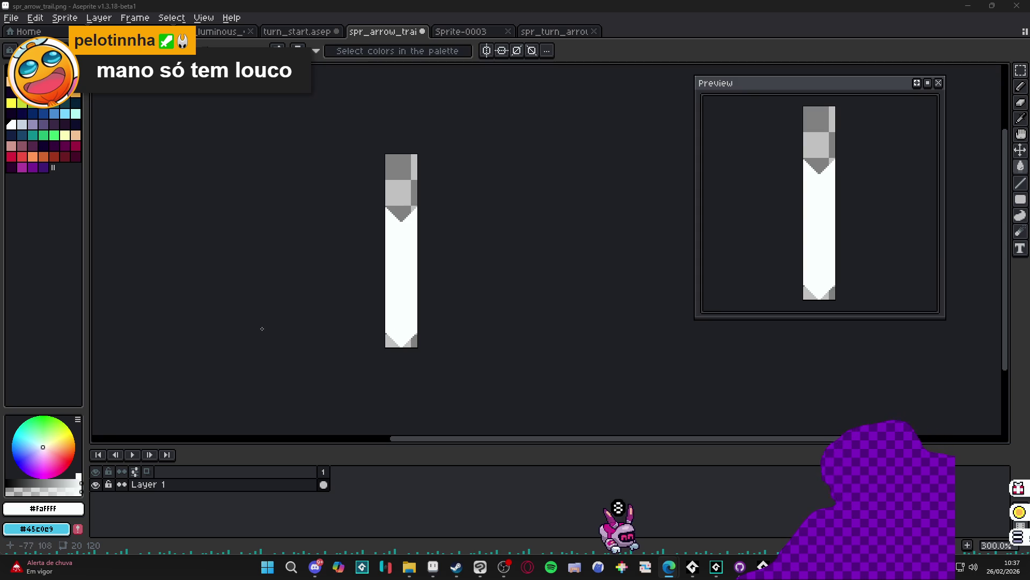
Crop the grey top off spr_arrow_trail.png to a 20x87 canvas and save it
{"action": "left_click", "coordinate": [407, 215]}
{"action": "key", "text": "ctrl+z"}
{"action": "key", "text": "g"}
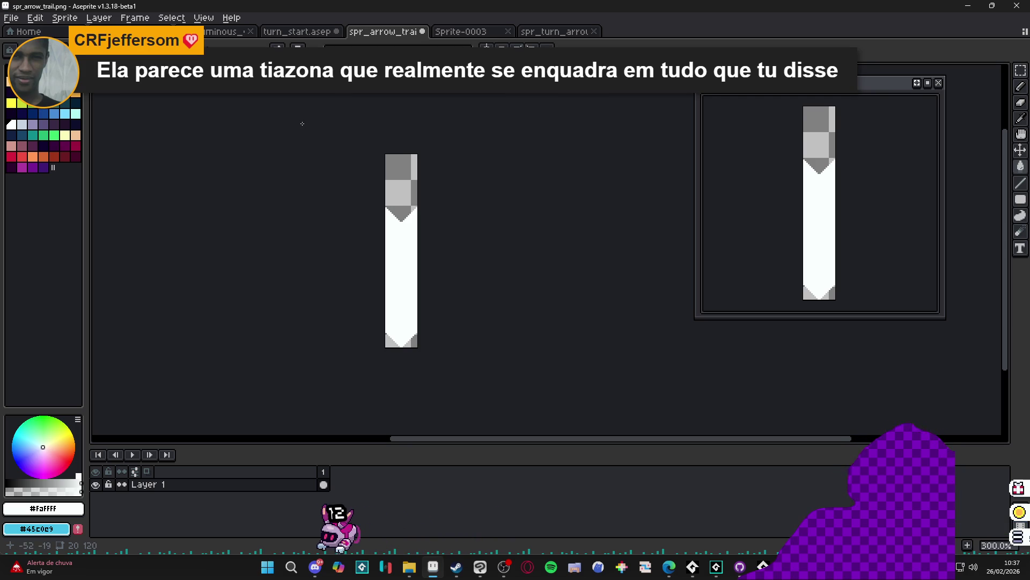
{"action": "left_click", "coordinate": [65, 17]}
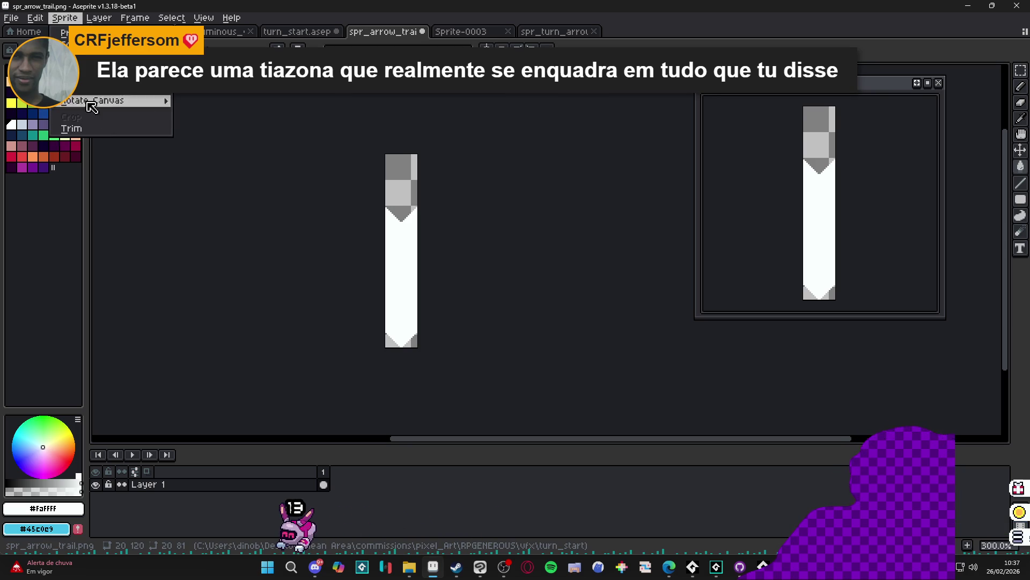
{"action": "left_click", "coordinate": [122, 134]}
{"action": "key", "text": "ctrl+s"}
Look over the trimmed arrow trail, then switch over to GameMaker
{"action": "mouse_move", "coordinate": [763, 567]}
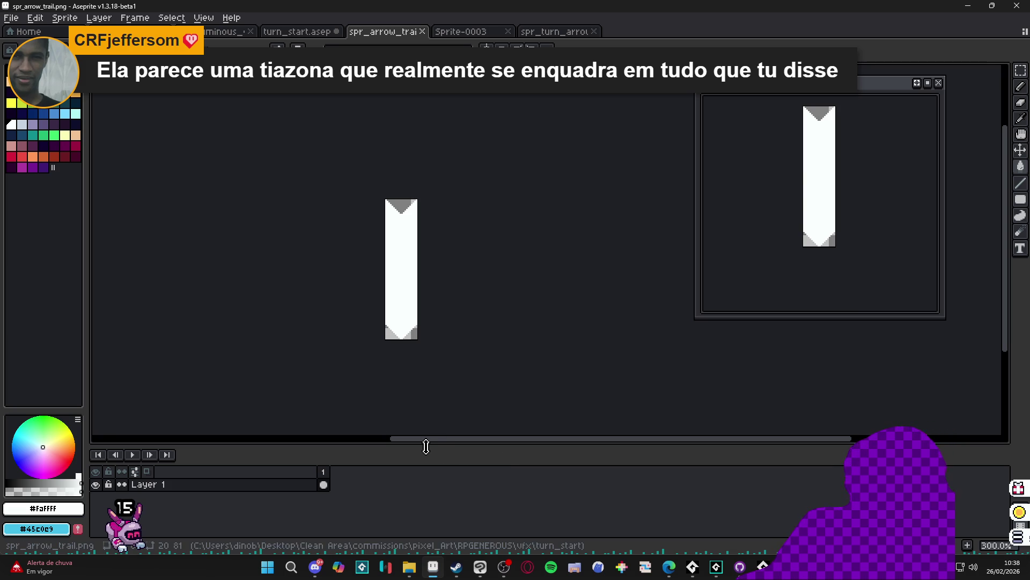
{"action": "left_click_drag", "start_coordinate": [429, 439], "coordinate": [433, 445]}
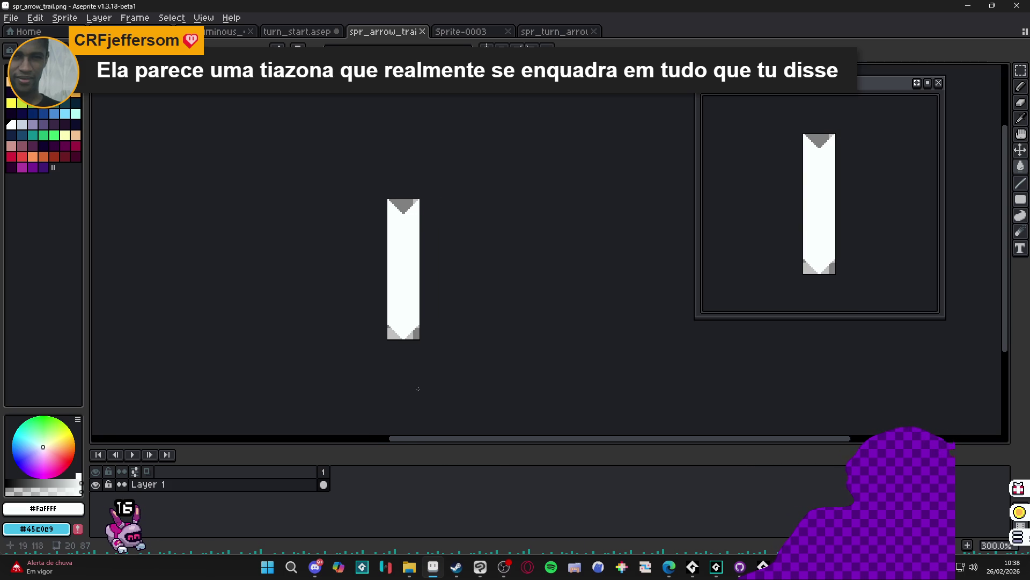
{"action": "scroll", "coordinate": [381, 336], "scroll_direction": "up", "scroll_amount": 2}
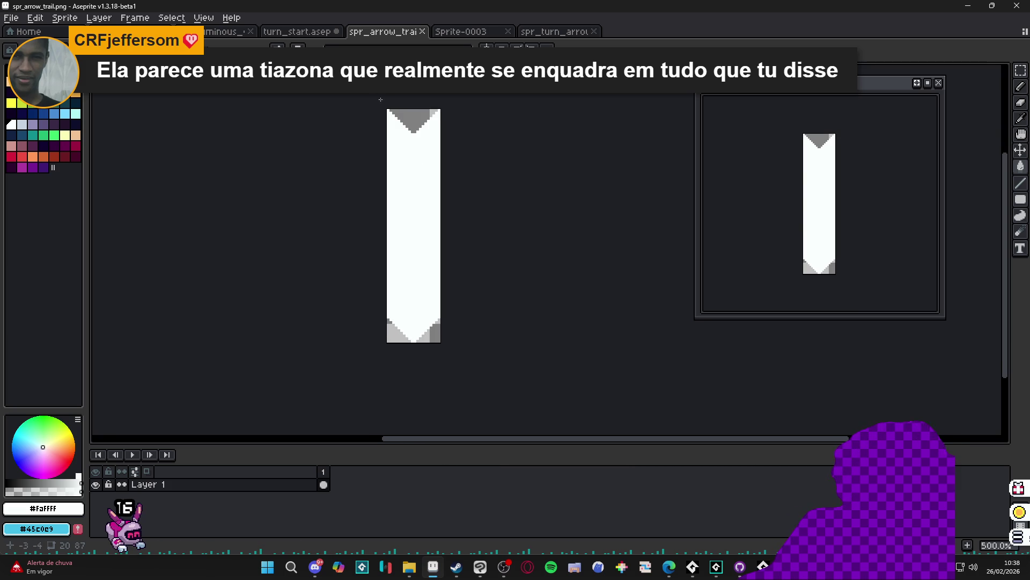
{"action": "scroll", "coordinate": [382, 100], "scroll_direction": "up", "scroll_amount": 1}
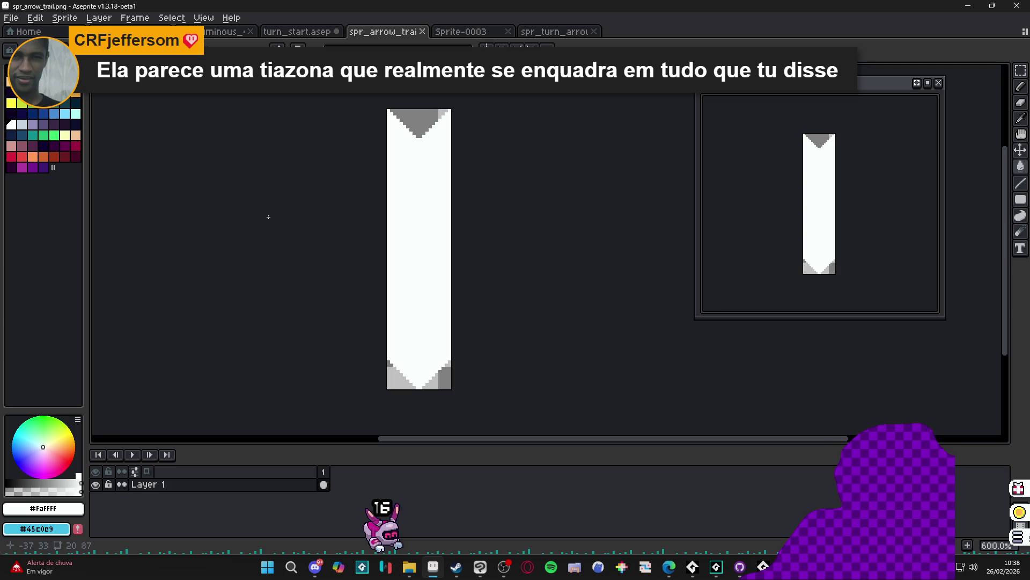
{"action": "left_click", "coordinate": [716, 567]}
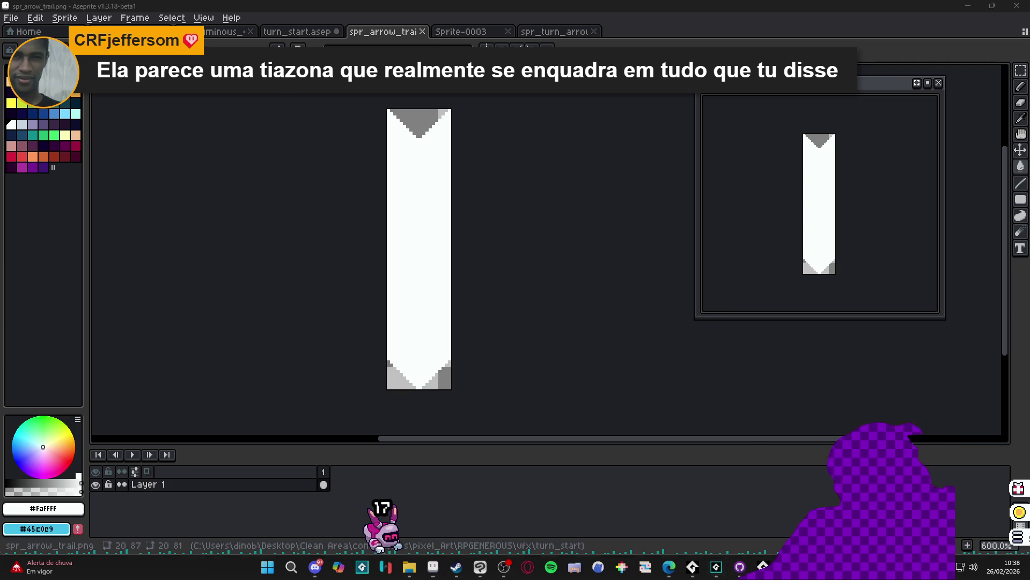
Create a new sequence named sqn_turn_start in the User Interface folder
{"action": "scroll", "coordinate": [617, 389], "scroll_direction": "down", "scroll_amount": 2}
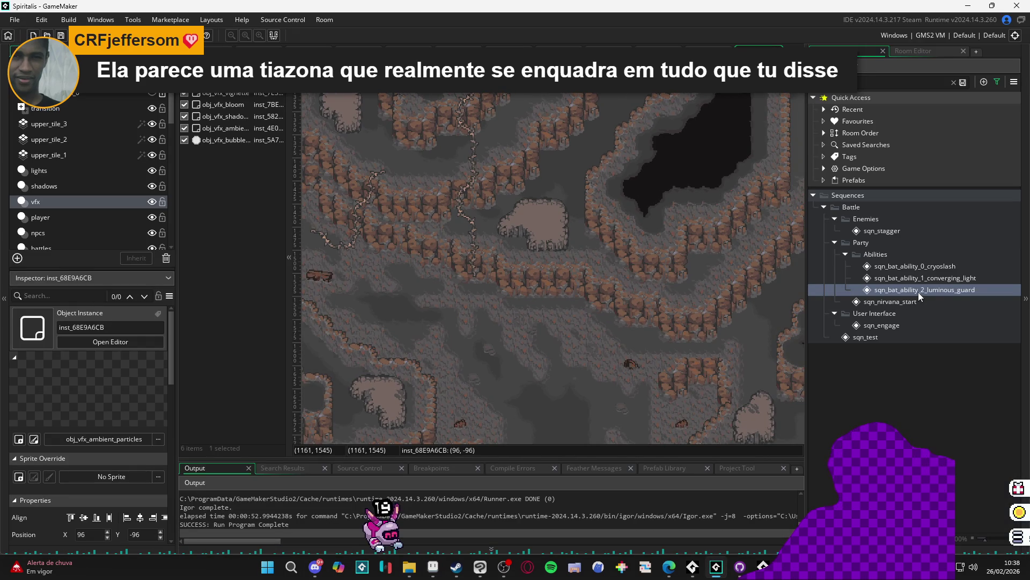
{"action": "left_click", "coordinate": [906, 255]}
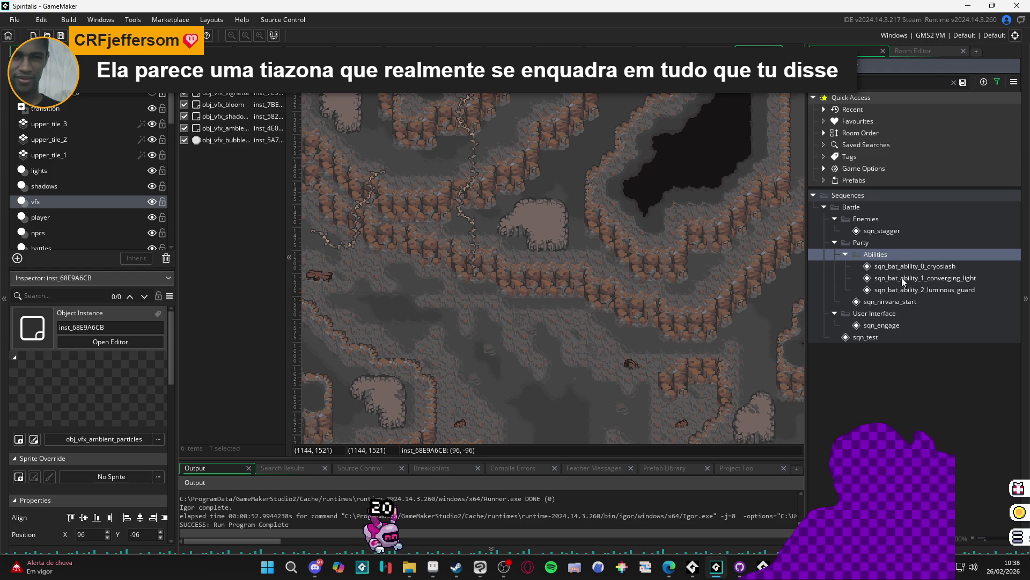
{"action": "right_click", "coordinate": [892, 315]}
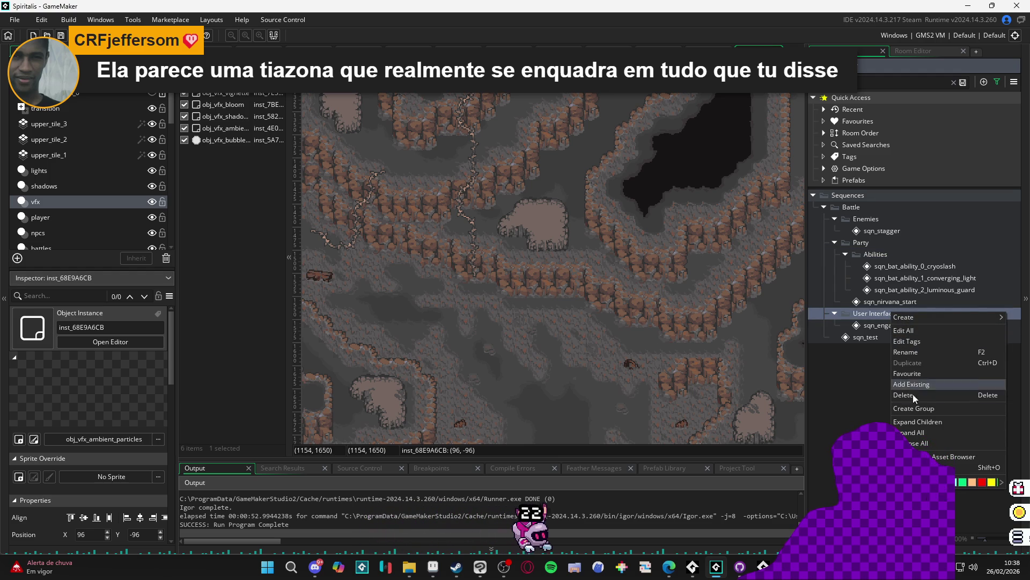
{"action": "left_click", "coordinate": [882, 385]}
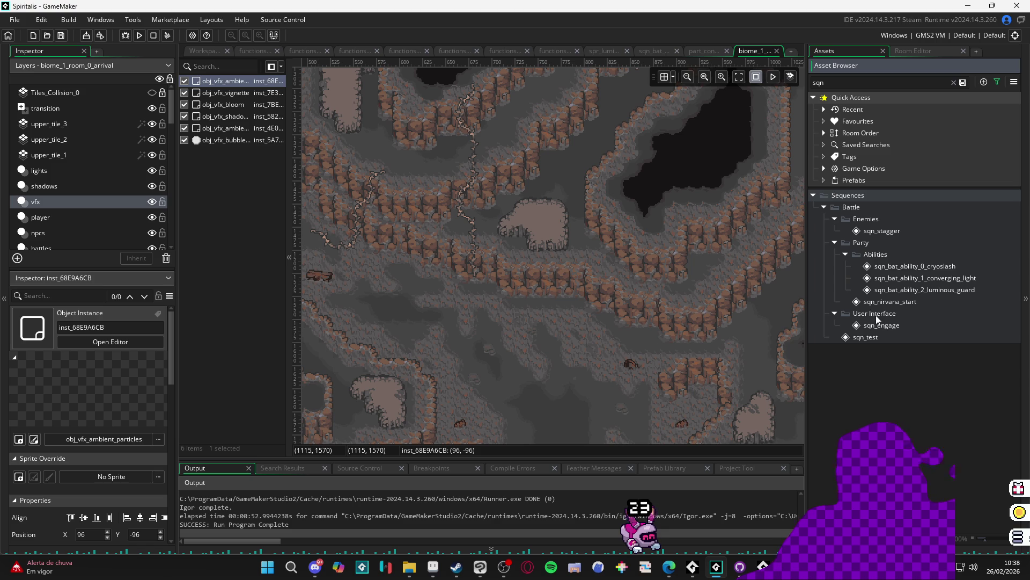
{"action": "right_click", "coordinate": [884, 314]}
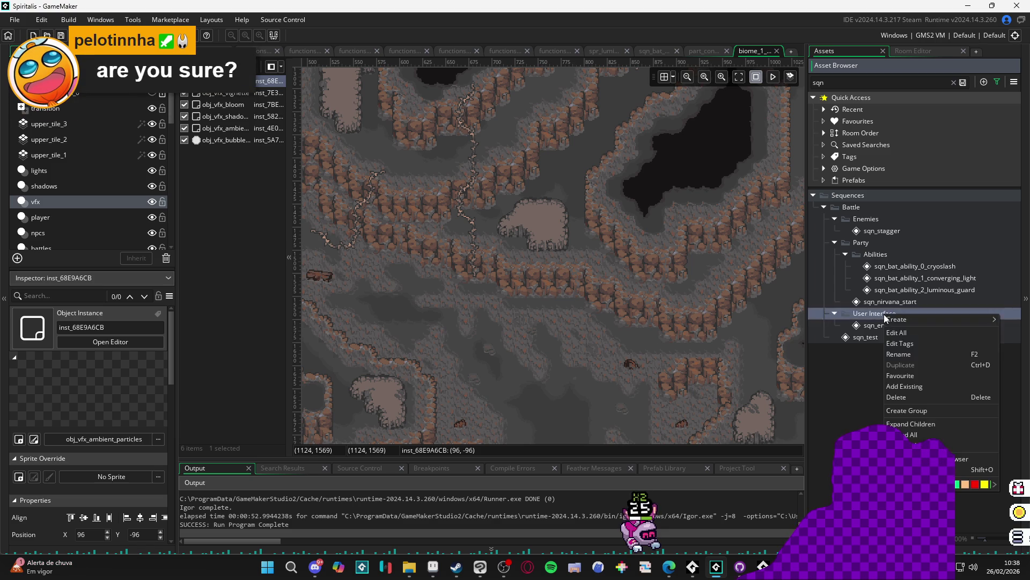
{"action": "mouse_move", "coordinate": [904, 322]}
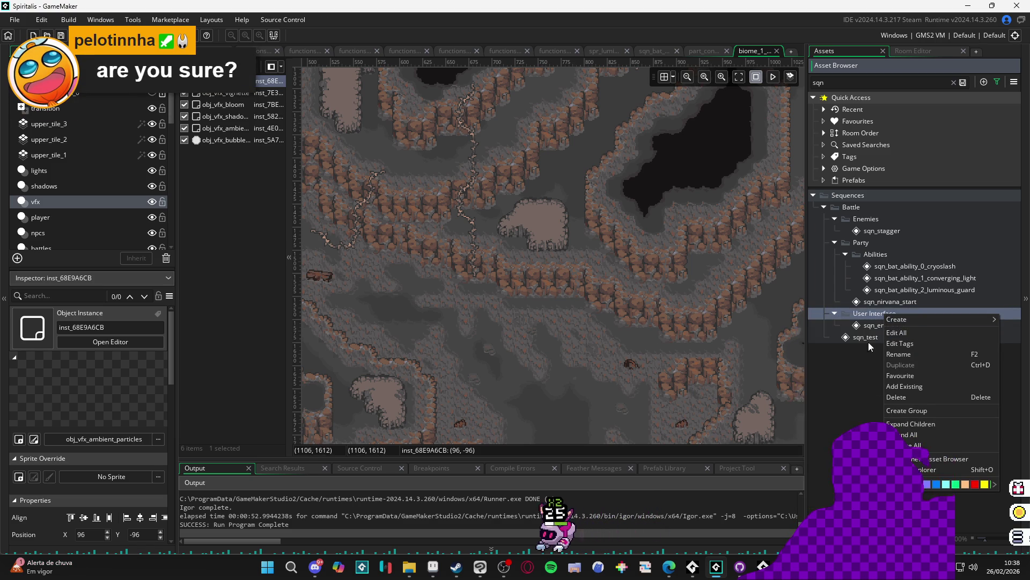
{"action": "left_click", "coordinate": [826, 436]}
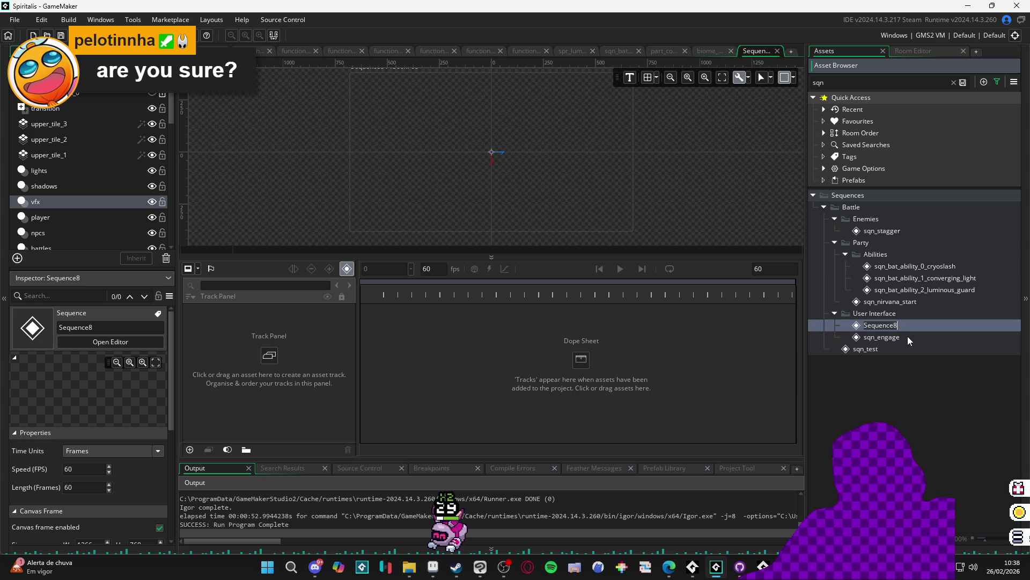
{"action": "type", "text": "sqn_turn_start"}
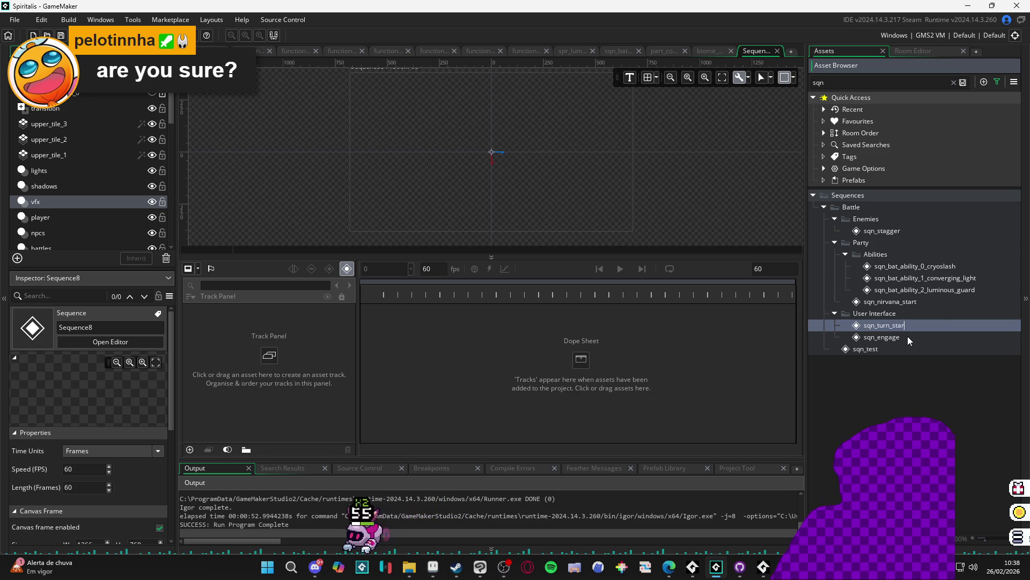
{"action": "key", "text": "Return"}
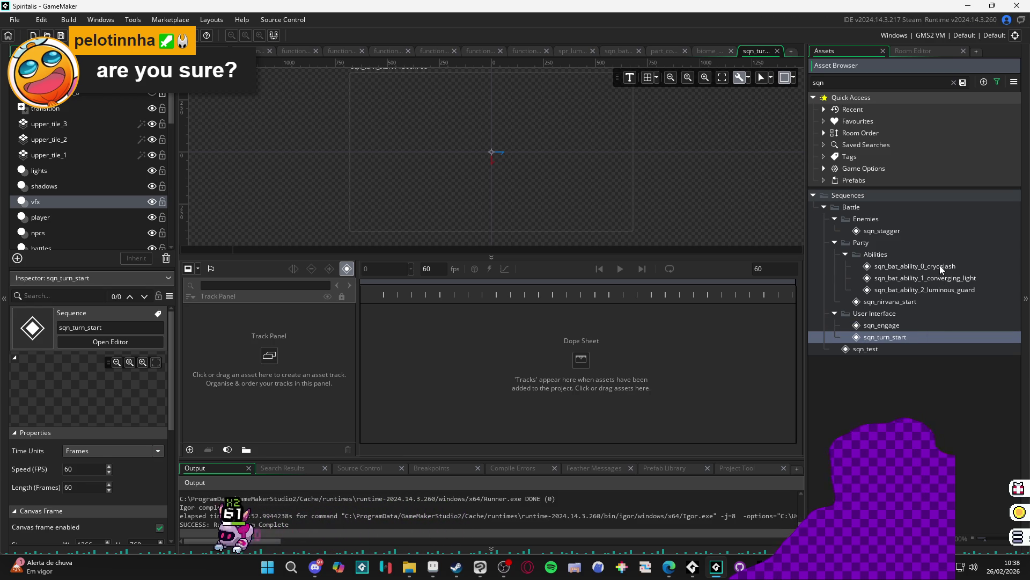
Check the canvas frame size of the cryoslash and converging_light ability sequences
{"action": "double_click", "coordinate": [940, 265]}
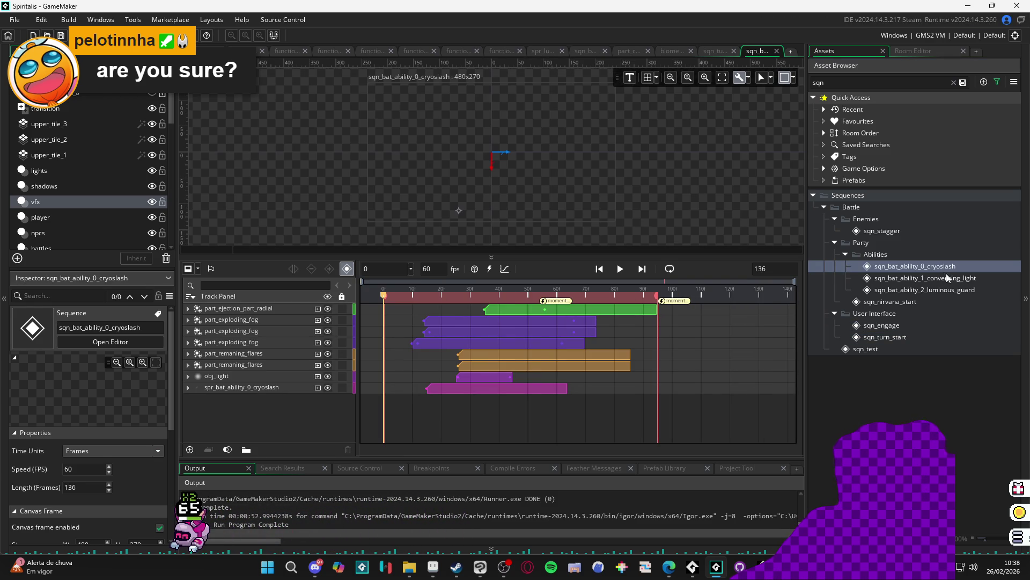
{"action": "double_click", "coordinate": [947, 274]}
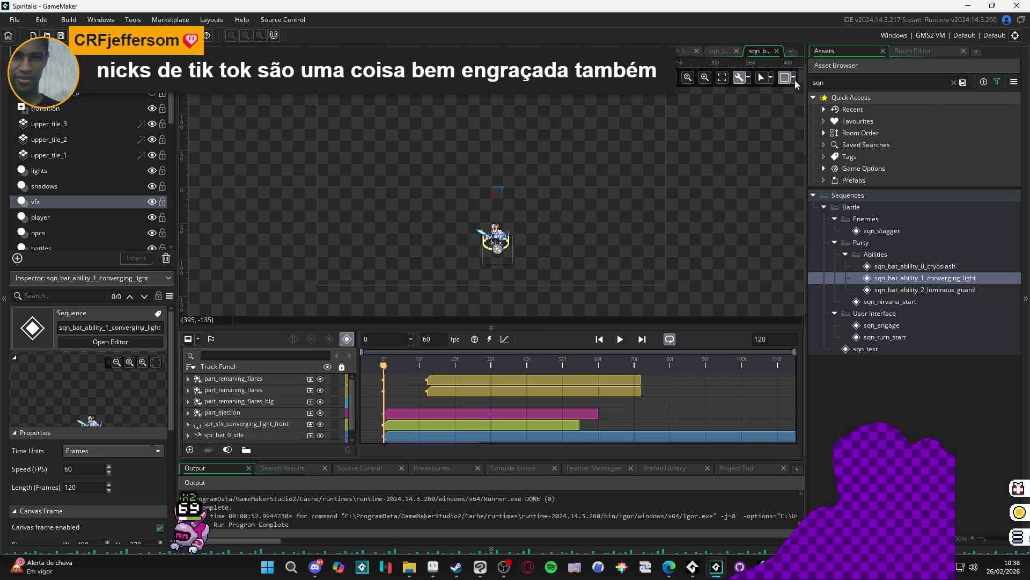
{"action": "left_click", "coordinate": [794, 78]}
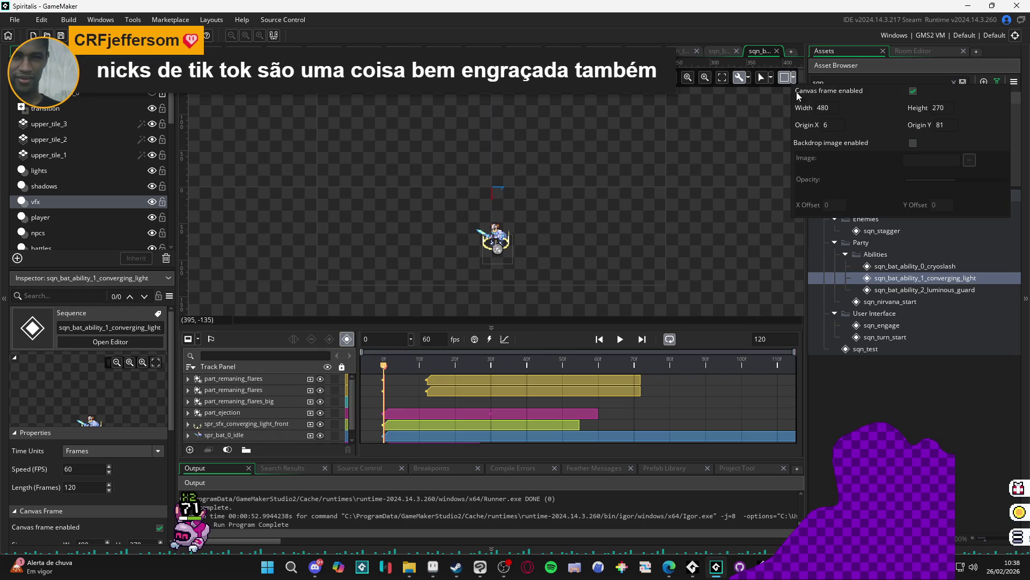
Set sqn_turn_start's canvas frame to 480 by 270 and save the project
{"action": "double_click", "coordinate": [903, 337]}
{"action": "left_click", "coordinate": [772, 78]}
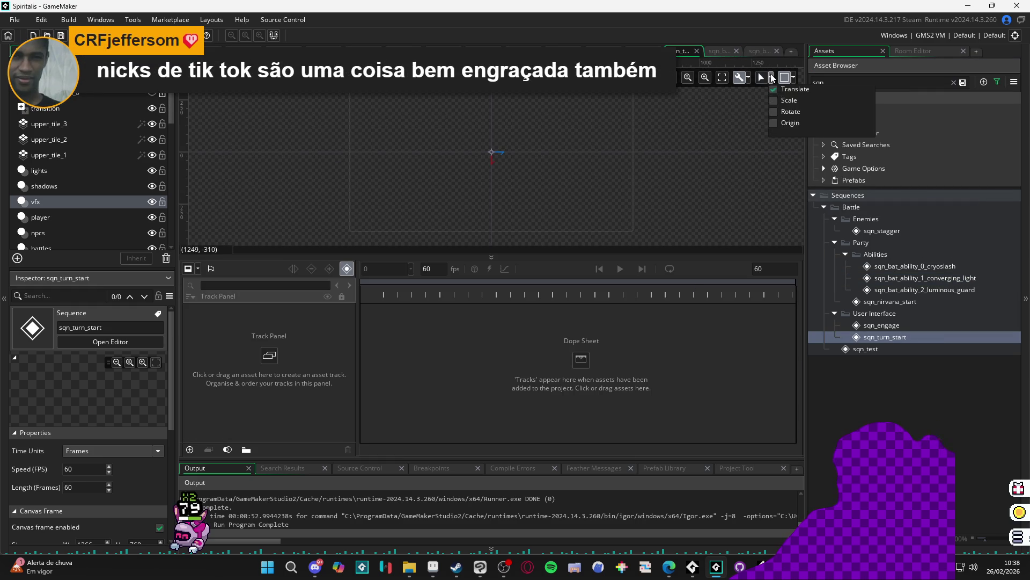
{"action": "left_click", "coordinate": [794, 77]}
{"action": "double_click", "coordinate": [843, 107]}
{"action": "type", "text": "480"}
{"action": "key", "text": "Tab"}
{"action": "type", "text": "270"}
{"action": "key", "text": "Return"}
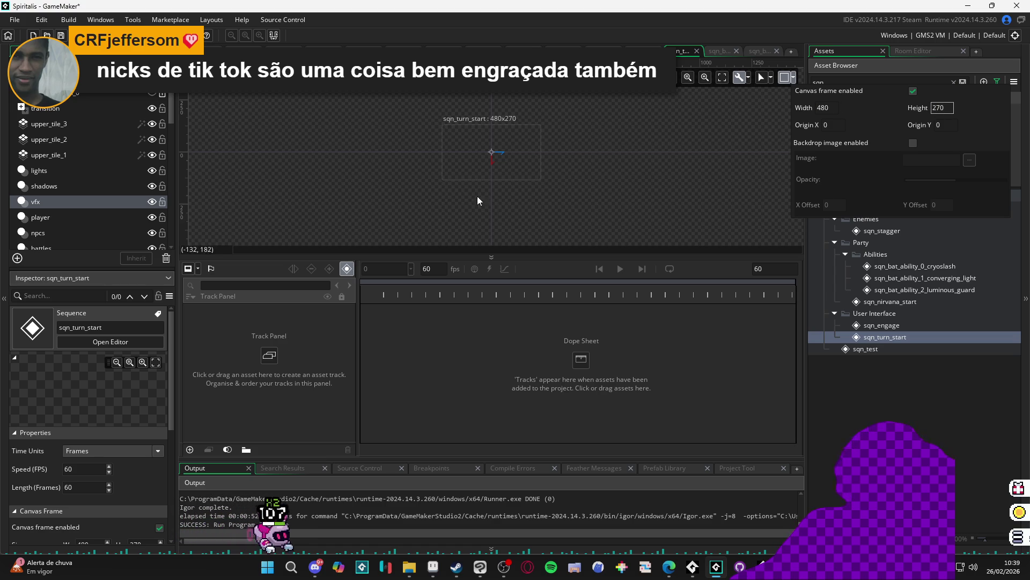
{"action": "left_click", "coordinate": [559, 205]}
{"action": "key", "text": "ctrl+s"}
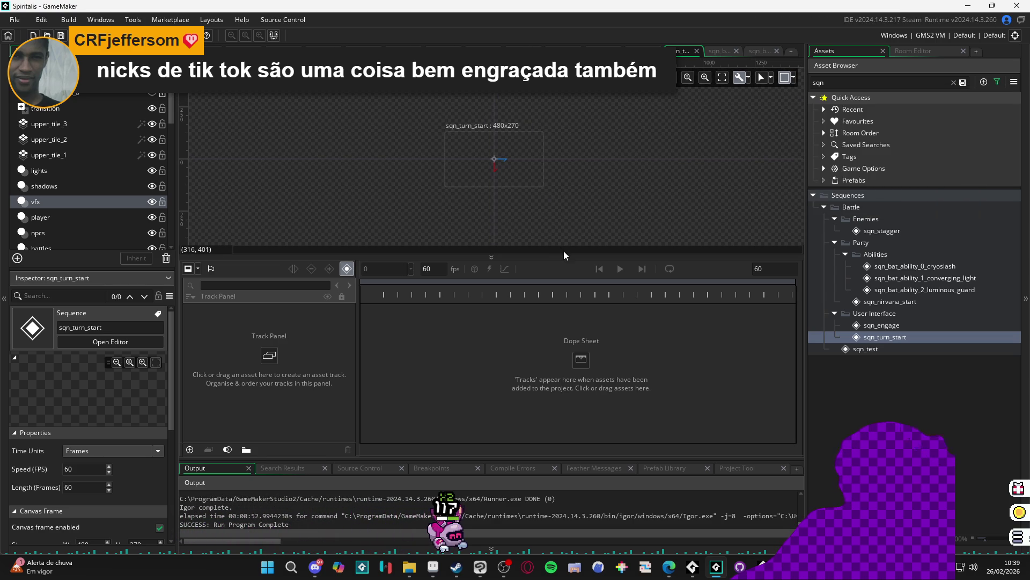
Enlarge the canvas area above the sequence timeline
{"action": "left_click_drag", "start_coordinate": [563, 254], "coordinate": [564, 312]}
{"action": "scroll", "coordinate": [501, 211], "scroll_direction": "up", "scroll_amount": 3}
{"action": "scroll", "coordinate": [501, 211], "scroll_direction": "up", "scroll_amount": 2}
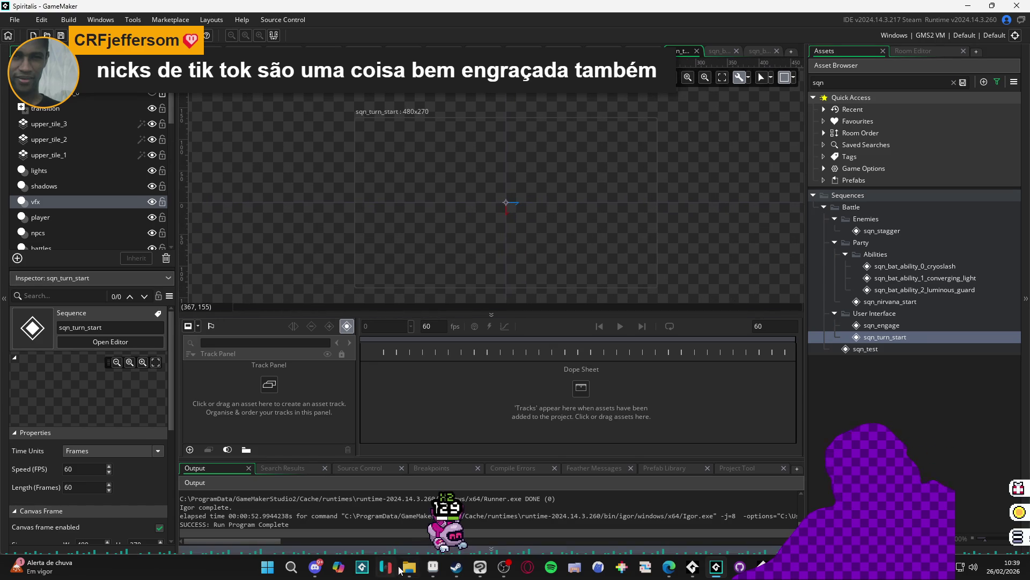
{"action": "left_click", "coordinate": [400, 569]}
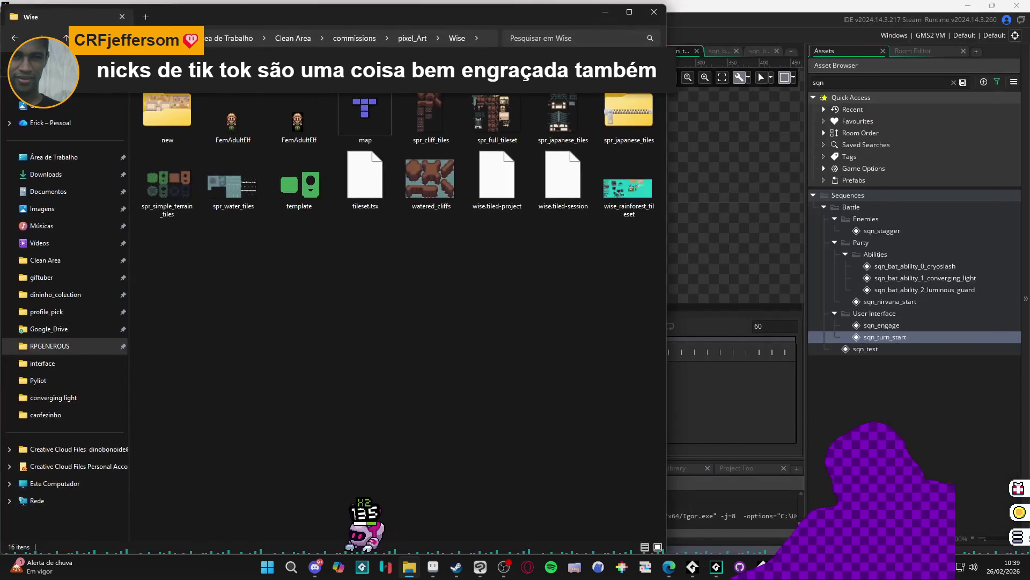
{"action": "mouse_move", "coordinate": [470, 12]}
{"action": "left_mouse_down"}
{"action": "mouse_move", "coordinate": [640, 114]}
{"action": "mouse_move", "coordinate": [649, 108]}
{"action": "left_mouse_up"}
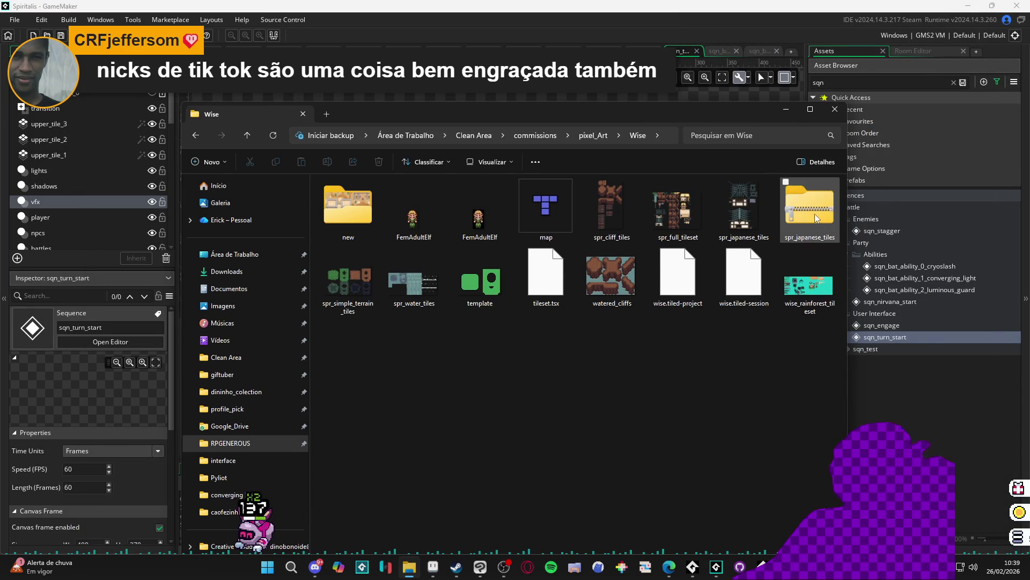
{"action": "left_click_drag", "start_coordinate": [847, 265], "coordinate": [611, 266]}
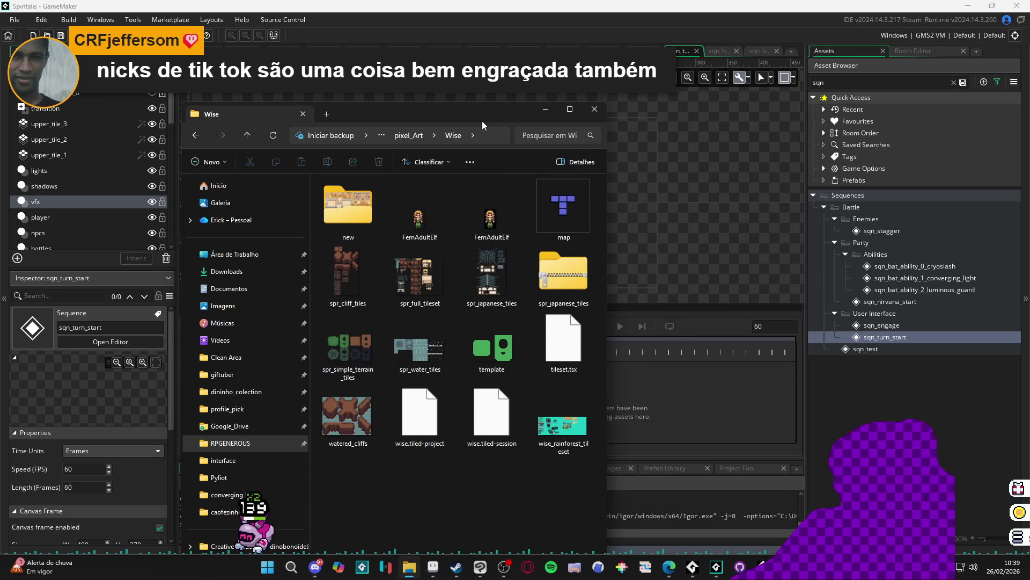
{"action": "left_click", "coordinate": [546, 109]}
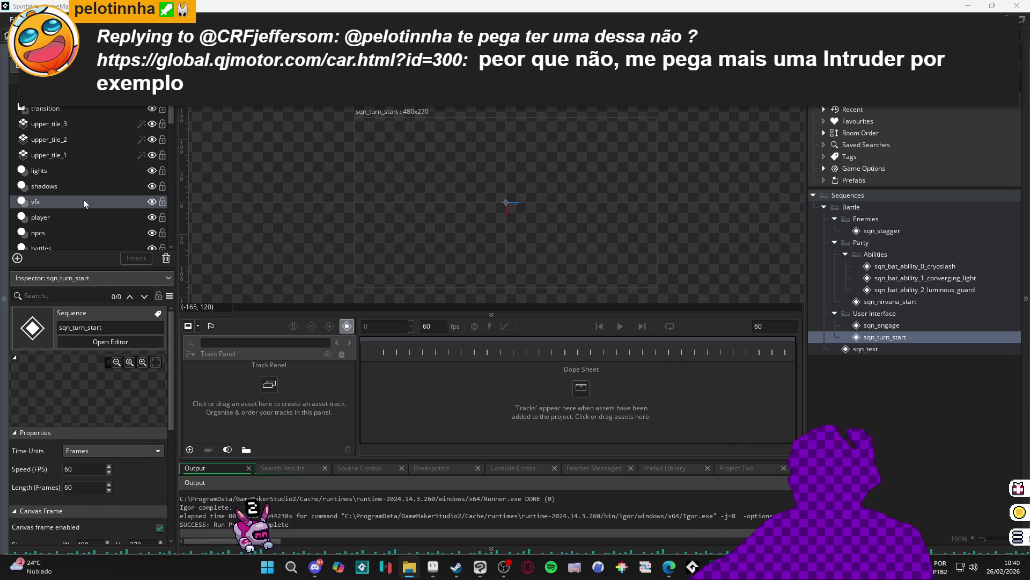
Enlarge the canvas over the timeline, shrink the Output panel slightly, and pan to the 480x270 frame
{"action": "left_click_drag", "start_coordinate": [449, 311], "coordinate": [434, 345]}
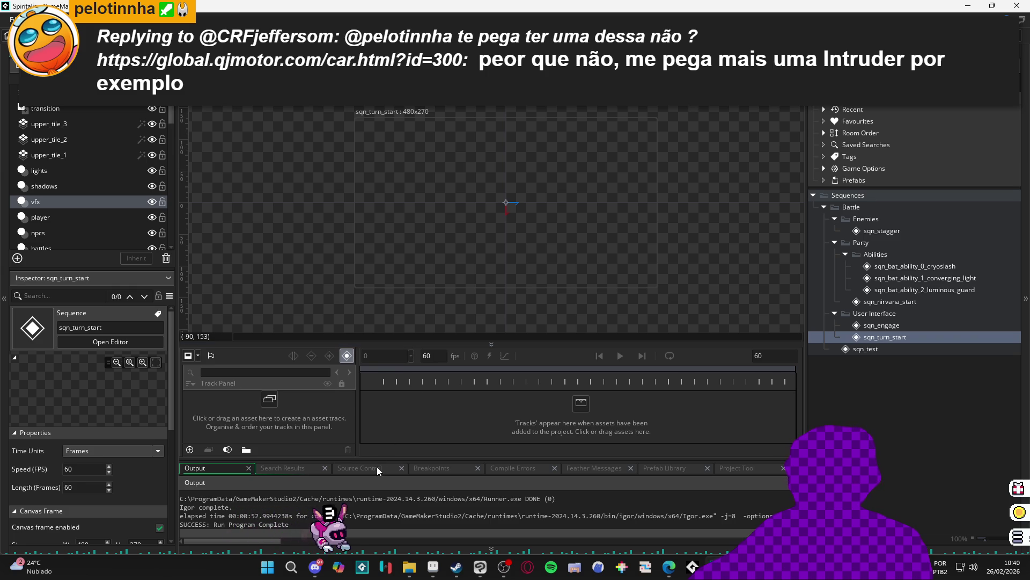
{"action": "left_click_drag", "start_coordinate": [362, 458], "coordinate": [361, 464]}
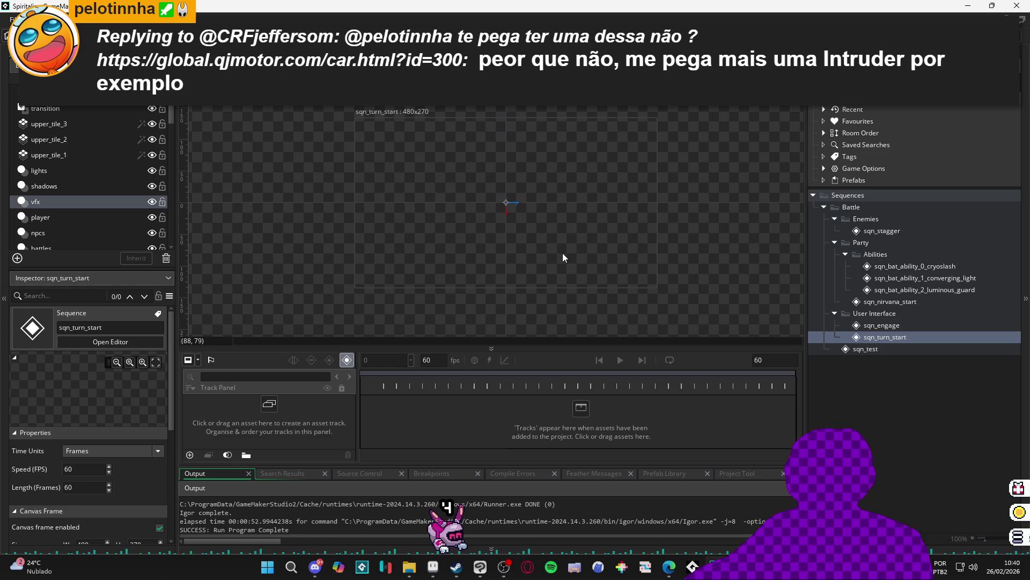
{"action": "scroll", "coordinate": [526, 224], "scroll_direction": "up", "scroll_amount": 2}
{"action": "mouse_move", "coordinate": [501, 233]}
{"action": "left_mouse_down"}
{"action": "mouse_move", "coordinate": [539, 246]}
{"action": "mouse_move", "coordinate": [572, 215]}
{"action": "mouse_move", "coordinate": [583, 230]}
{"action": "left_mouse_up"}
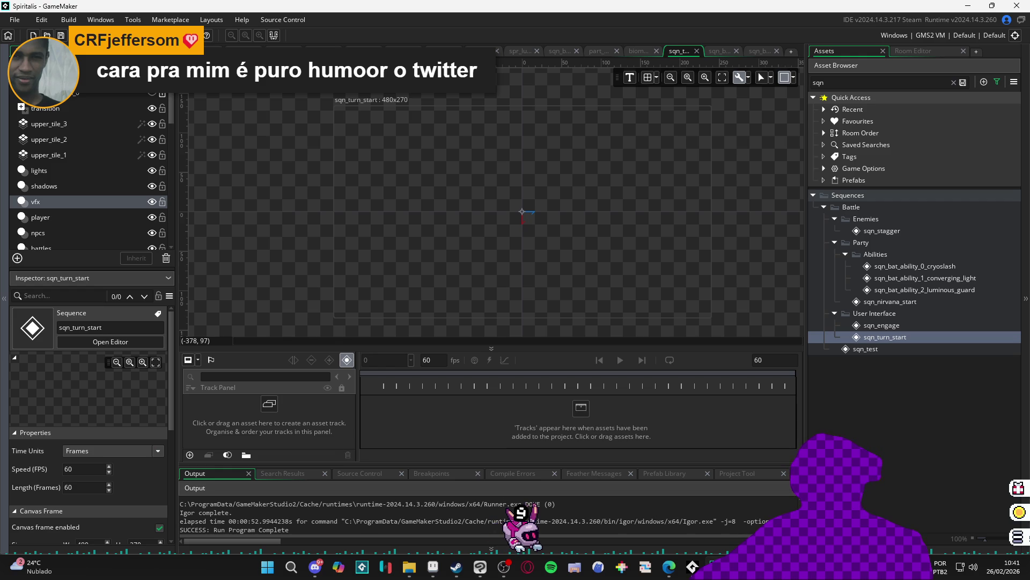
Pan the empty sqn_turn_start canvas view and scroll the Asset Browser
{"action": "left_click_drag", "start_coordinate": [401, 264], "coordinate": [360, 265]}
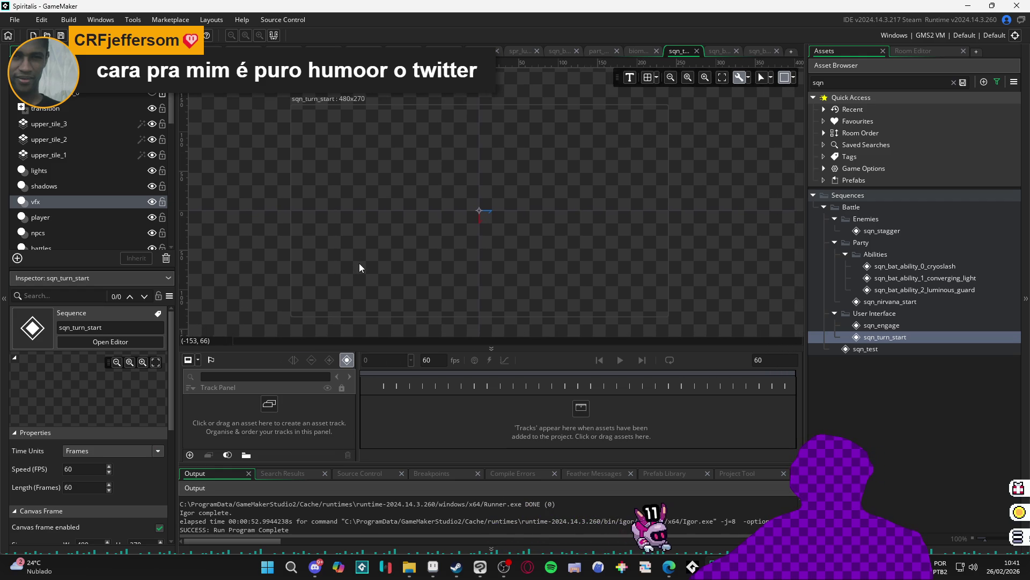
{"action": "scroll", "coordinate": [358, 263], "scroll_direction": "up", "scroll_amount": 2}
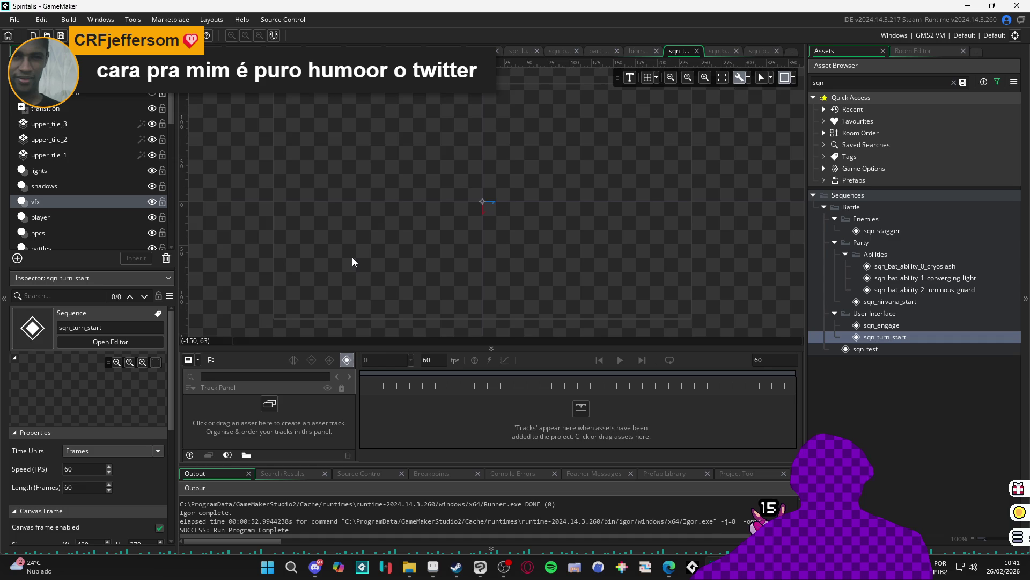
{"action": "left_click_drag", "start_coordinate": [353, 259], "coordinate": [365, 262]}
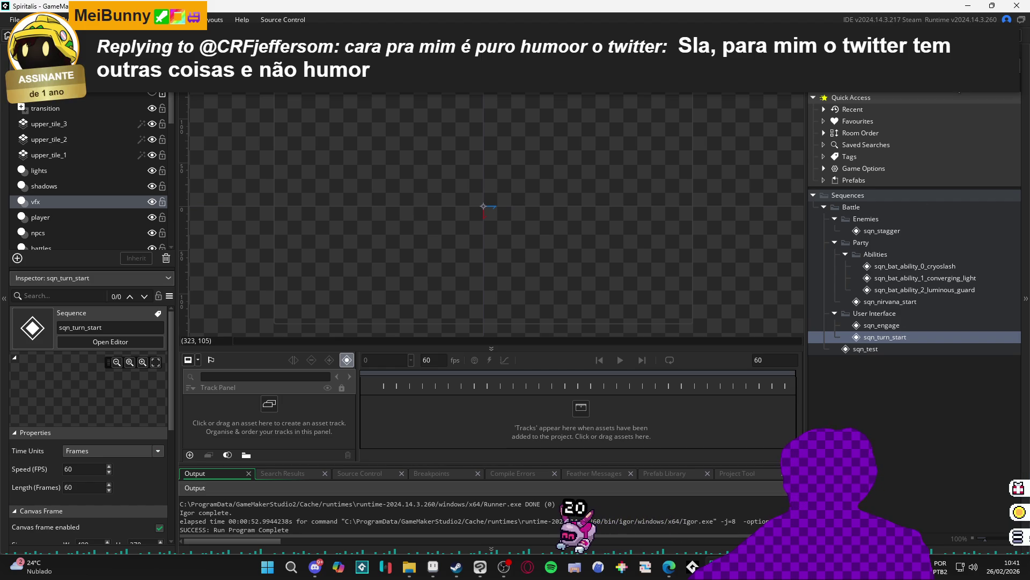
{"action": "scroll", "coordinate": [923, 333], "scroll_direction": "down", "scroll_amount": 5}
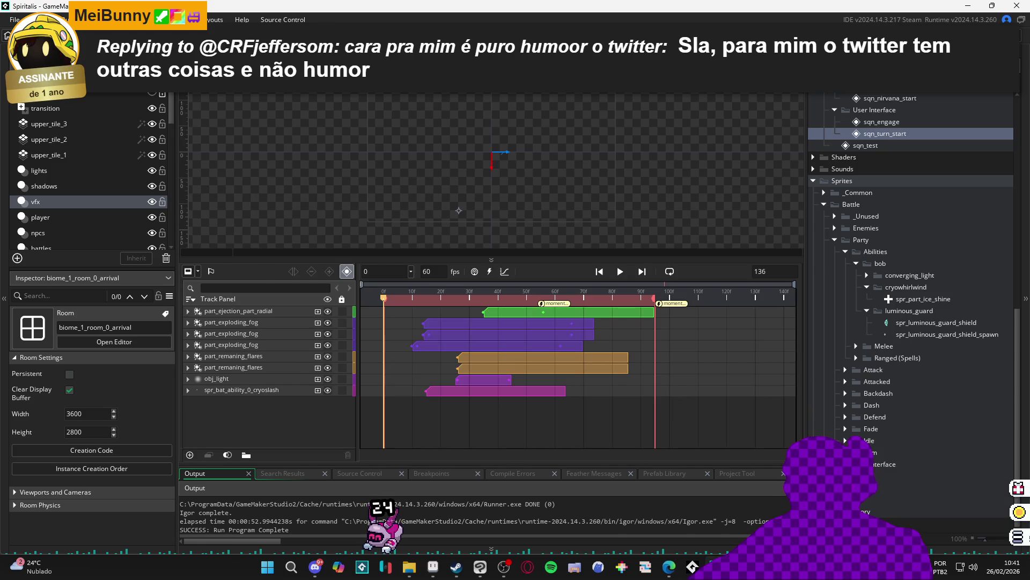
Glance at the ability sequence, return to sqn_turn_start, then switch to the biome_1_room_0_arrival room
{"action": "left_click", "coordinate": [759, 52]}
{"action": "left_click", "coordinate": [686, 52]}
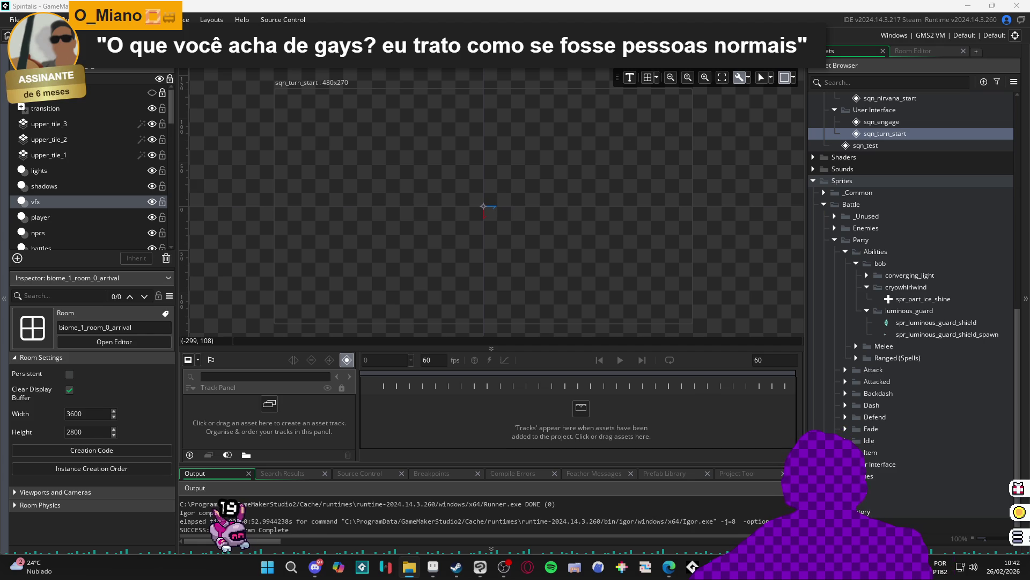
{"action": "key", "text": "ctrl+Tab"}
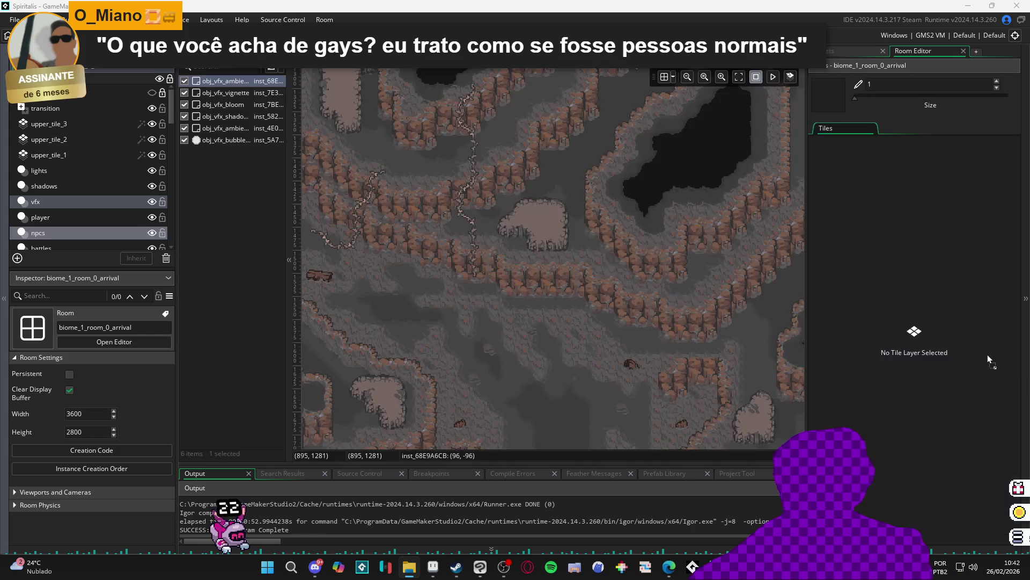
Collapse the Abilities and Party sprite folders and add a new group under Battle > User Interface
{"action": "left_click", "coordinate": [845, 54]}
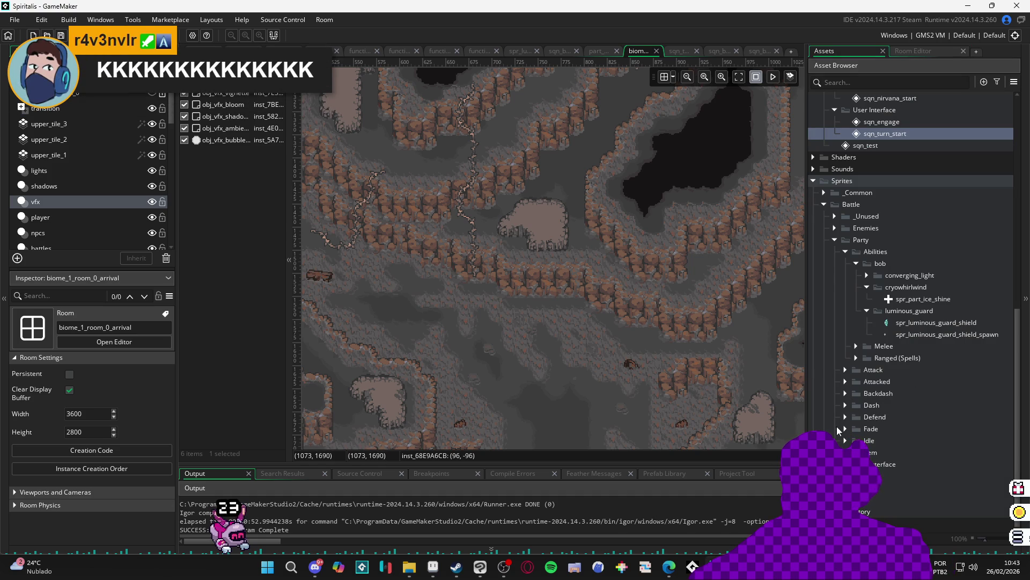
{"action": "left_click", "coordinate": [847, 251]}
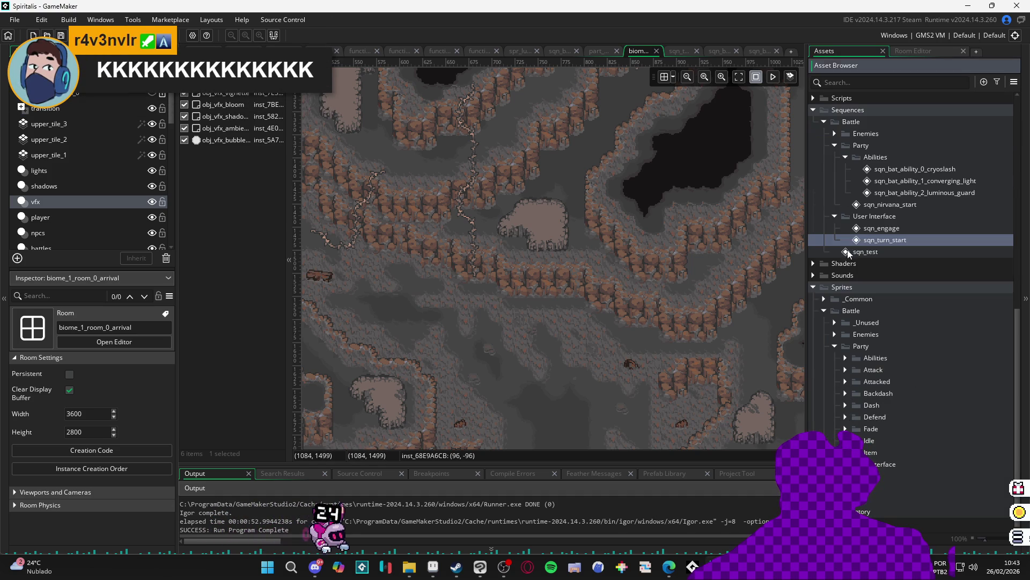
{"action": "left_click", "coordinate": [830, 349]}
{"action": "scroll", "coordinate": [913, 306], "scroll_direction": "down", "scroll_amount": 3}
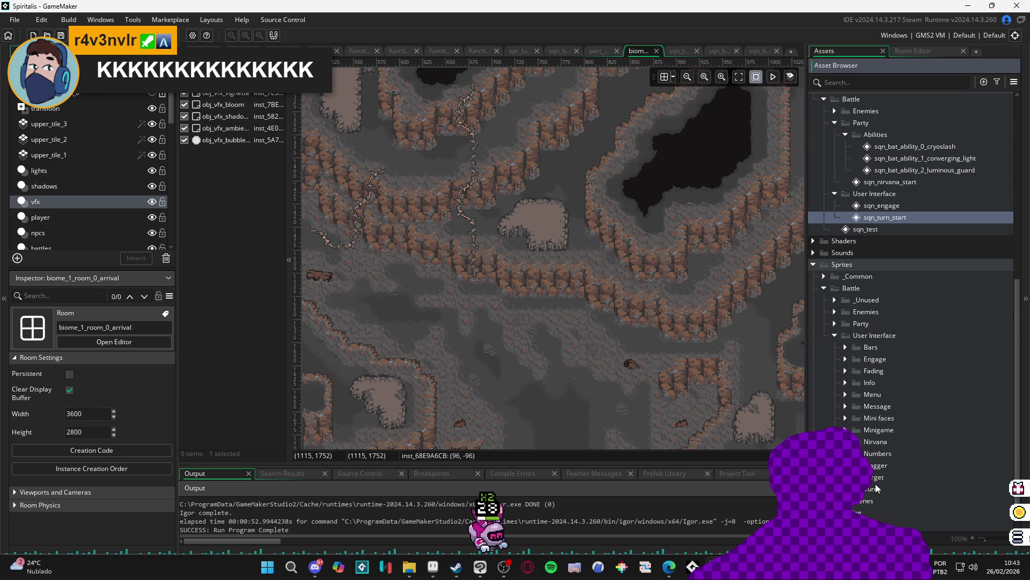
{"action": "double_click", "coordinate": [875, 477]}
{"action": "double_click", "coordinate": [875, 477]}
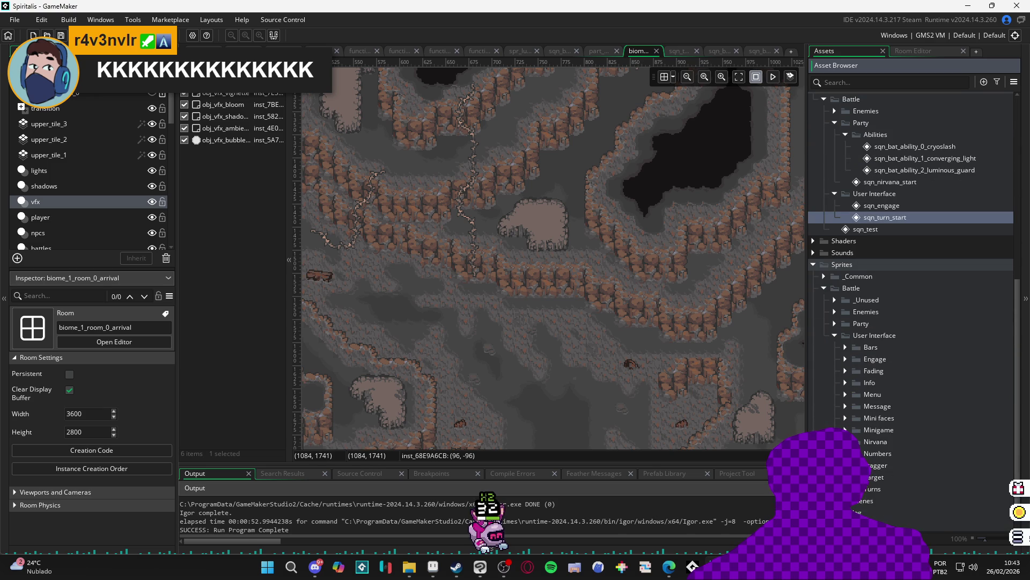
{"action": "double_click", "coordinate": [866, 345]}
{"action": "double_click", "coordinate": [866, 345]}
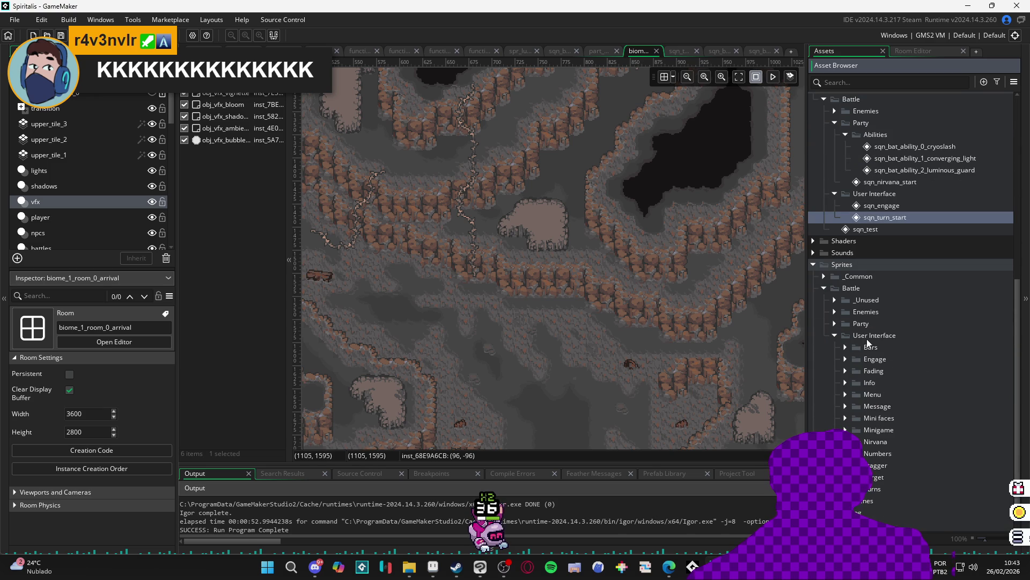
{"action": "right_click", "coordinate": [878, 336]}
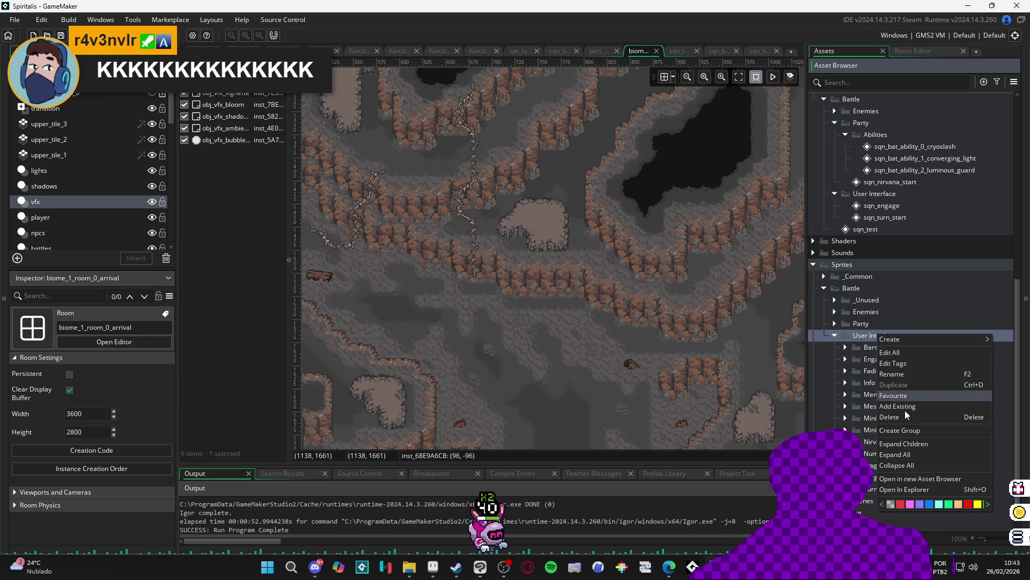
{"action": "left_click", "coordinate": [936, 434]}
Name the new group Turn_Start and expand the Turns sprite group
{"action": "type", "text": "tur"}
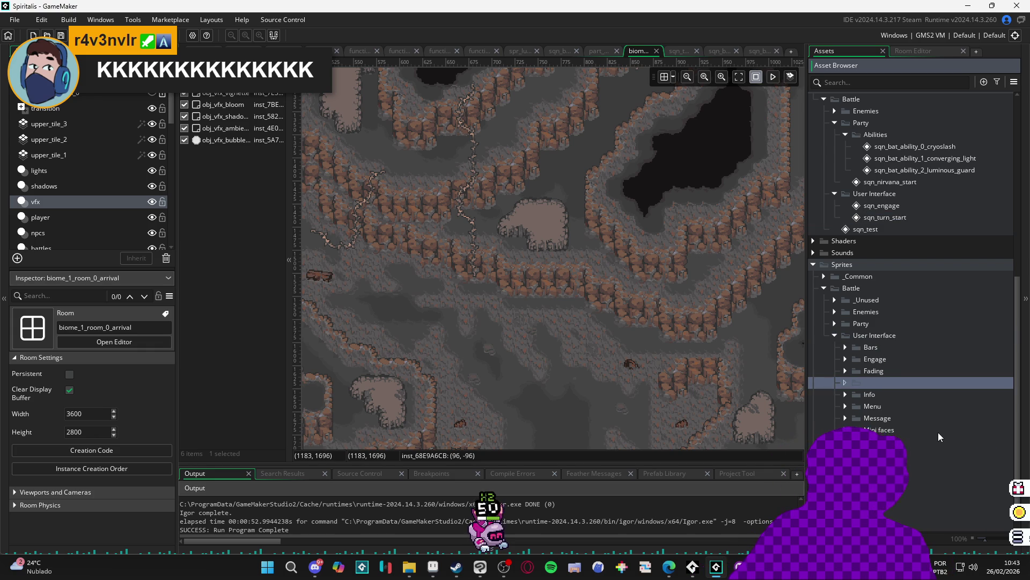
{"action": "key", "text": "BackSpace"}
{"action": "key", "text": "BackSpace"}
{"action": "key", "text": "BackSpace"}
{"action": "type", "text": "Turn_S"}
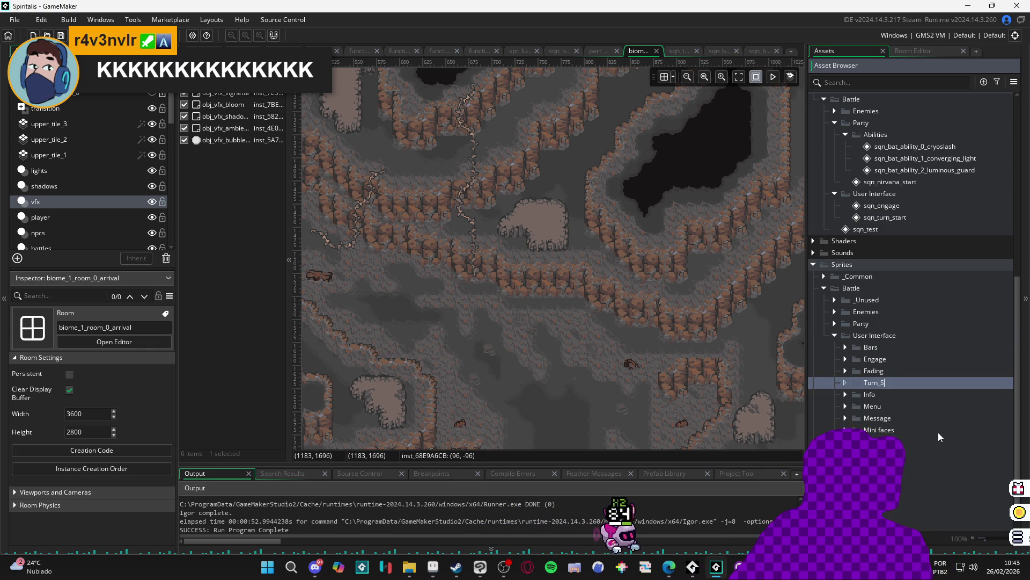
{"action": "type", "text": "tart"}
{"action": "key", "text": "Return"}
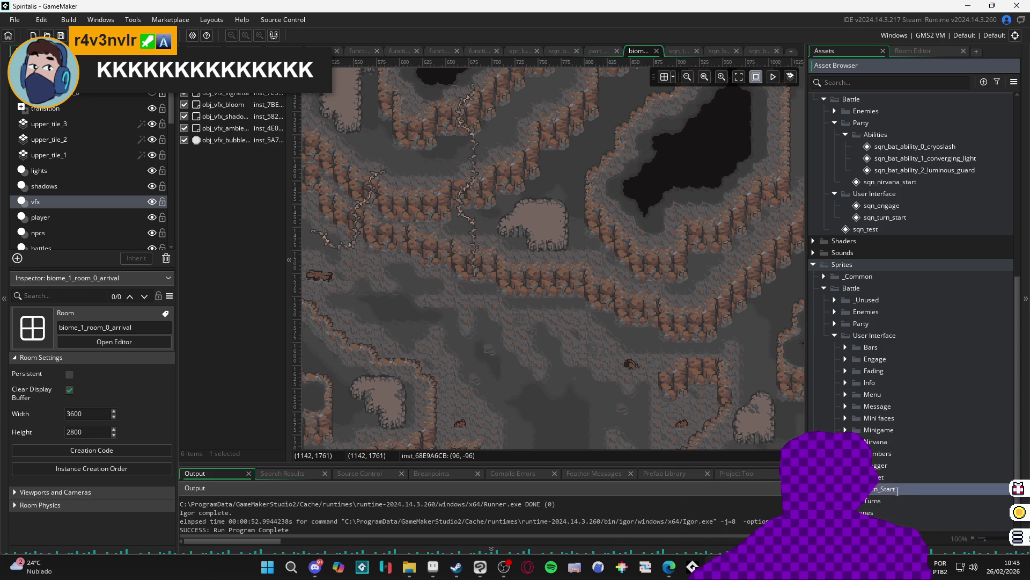
{"action": "double_click", "coordinate": [868, 501]}
{"action": "scroll", "coordinate": [859, 503], "scroll_direction": "down", "scroll_amount": 4}
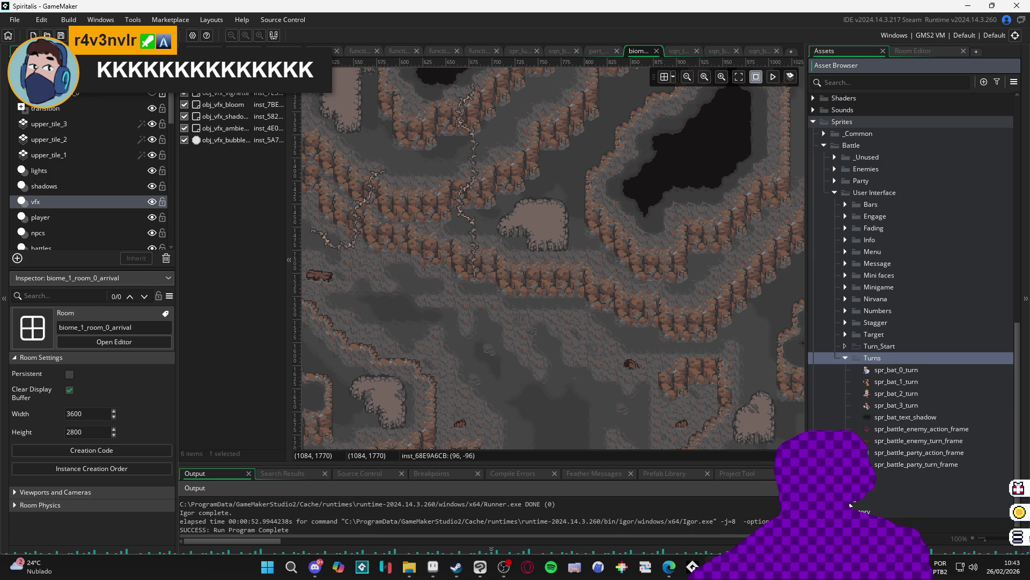
Import the arrow sprites into the Turns group and delete the Turn_Start group
{"action": "left_click_drag", "start_coordinate": [880, 408], "coordinate": [881, 361]}
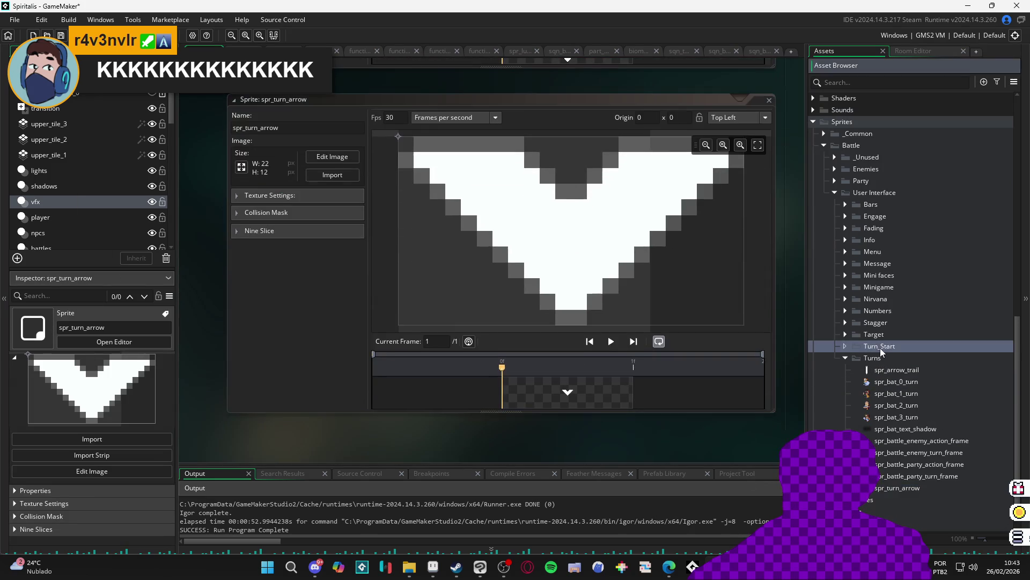
{"action": "key", "text": "Delete"}
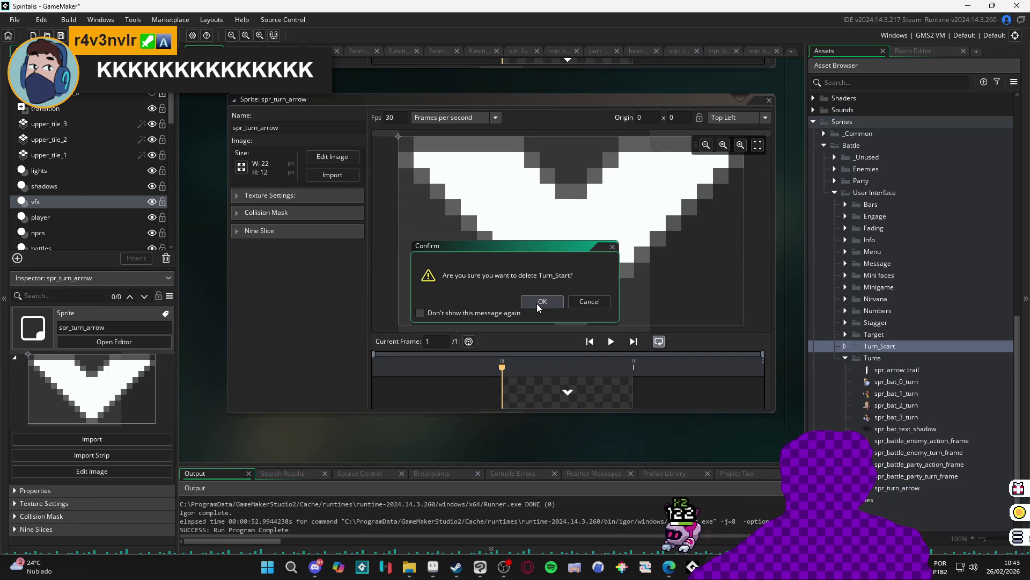
{"action": "left_click", "coordinate": [542, 302]}
Set the origin of both spr_turn_arrow and spr_arrow_trail to Bottom Centre
{"action": "left_click", "coordinate": [739, 117]}
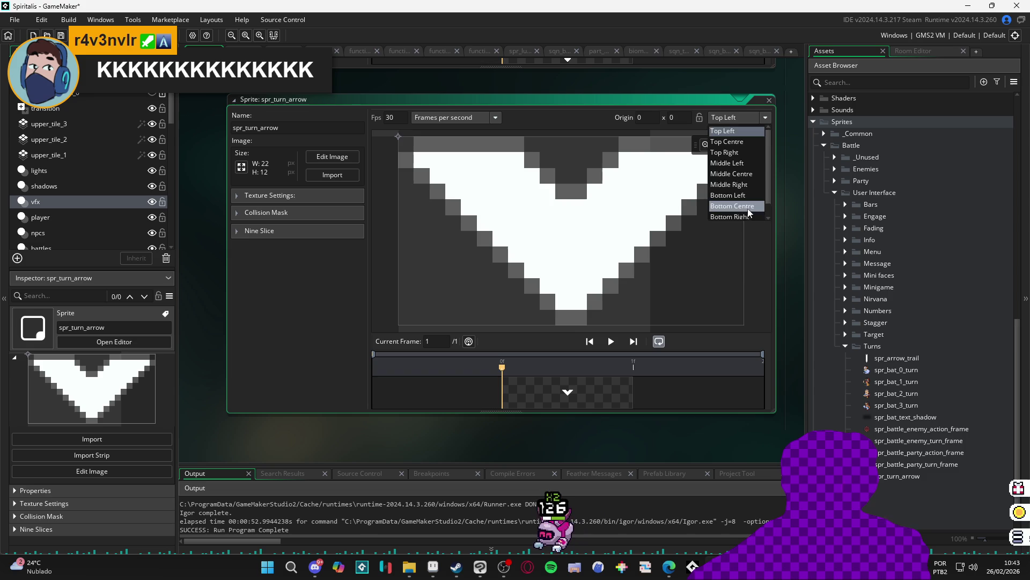
{"action": "left_click", "coordinate": [733, 204]}
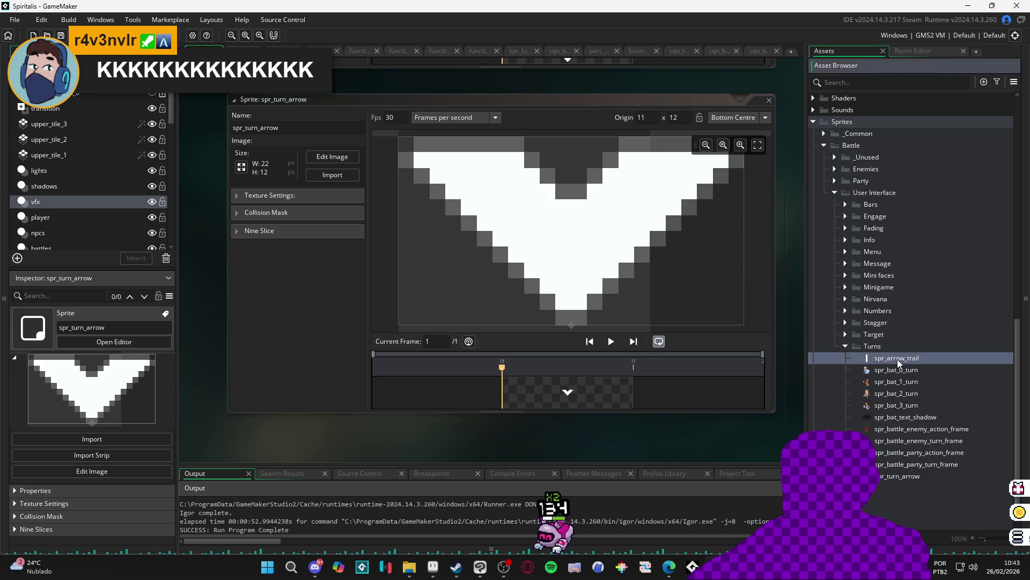
{"action": "double_click", "coordinate": [897, 358]}
{"action": "left_click", "coordinate": [735, 117]}
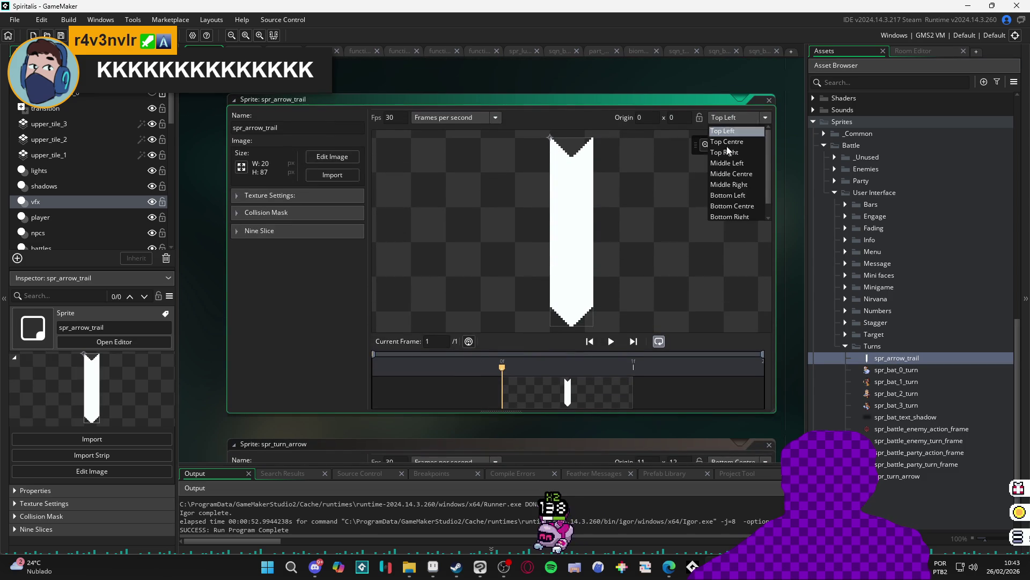
{"action": "left_click", "coordinate": [743, 205]}
{"action": "left_click", "coordinate": [720, 51]}
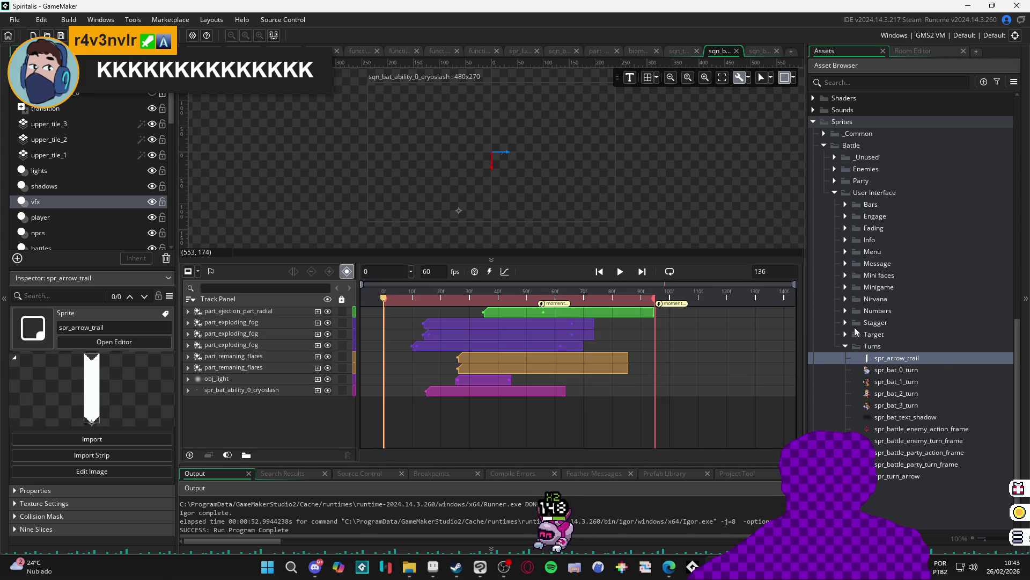
Open the sqn_turn_start sequence and inspect the spr_bat_0_turn sprite
{"action": "scroll", "coordinate": [912, 310], "scroll_direction": "up", "scroll_amount": 5}
{"action": "double_click", "coordinate": [937, 310]}
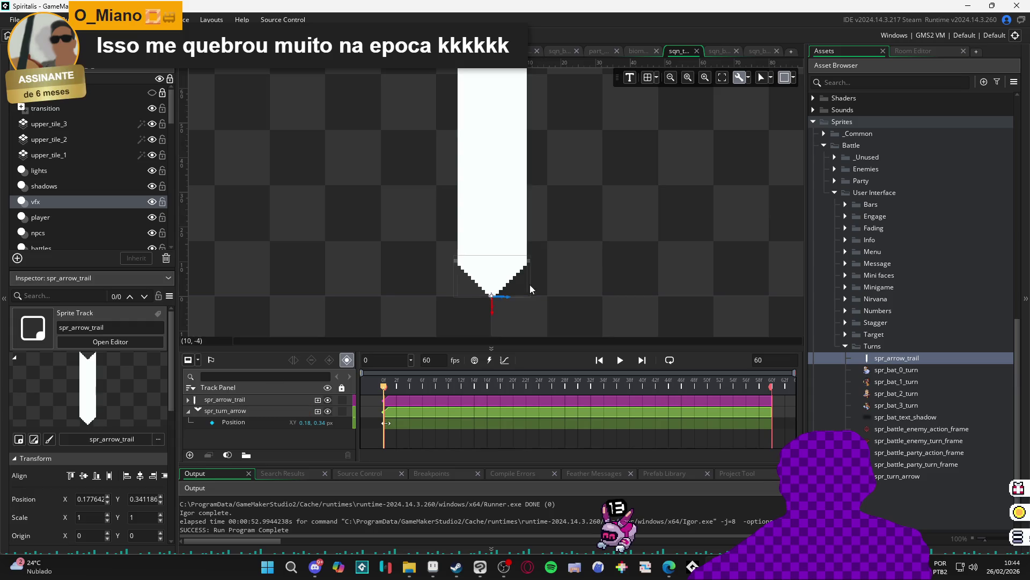
{"action": "scroll", "coordinate": [510, 311], "scroll_direction": "down", "scroll_amount": 2}
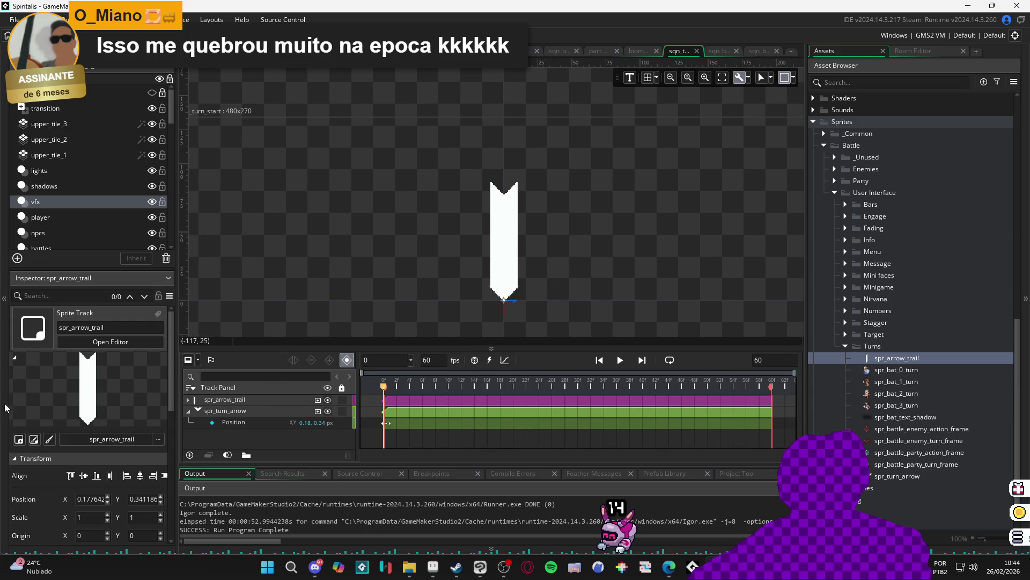
{"action": "scroll", "coordinate": [552, 225], "scroll_direction": "down", "scroll_amount": 3}
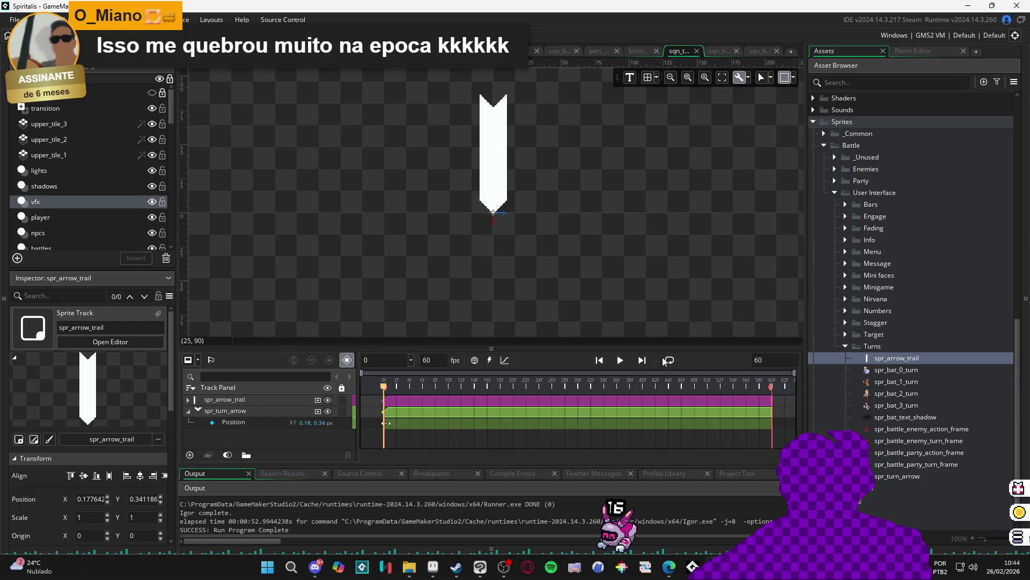
{"action": "left_click", "coordinate": [896, 369]}
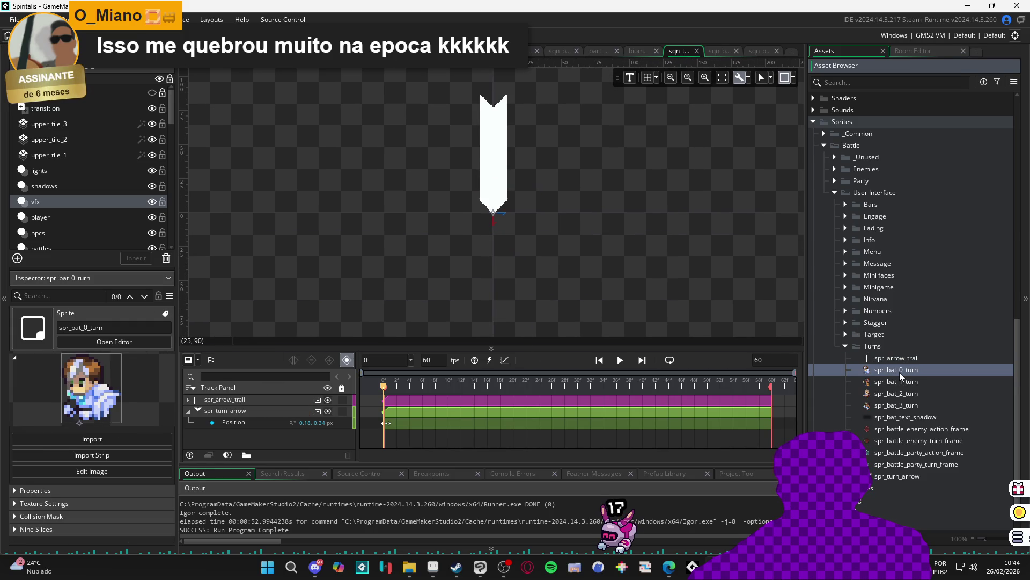
{"action": "scroll", "coordinate": [936, 340], "scroll_direction": "up", "scroll_amount": 15}
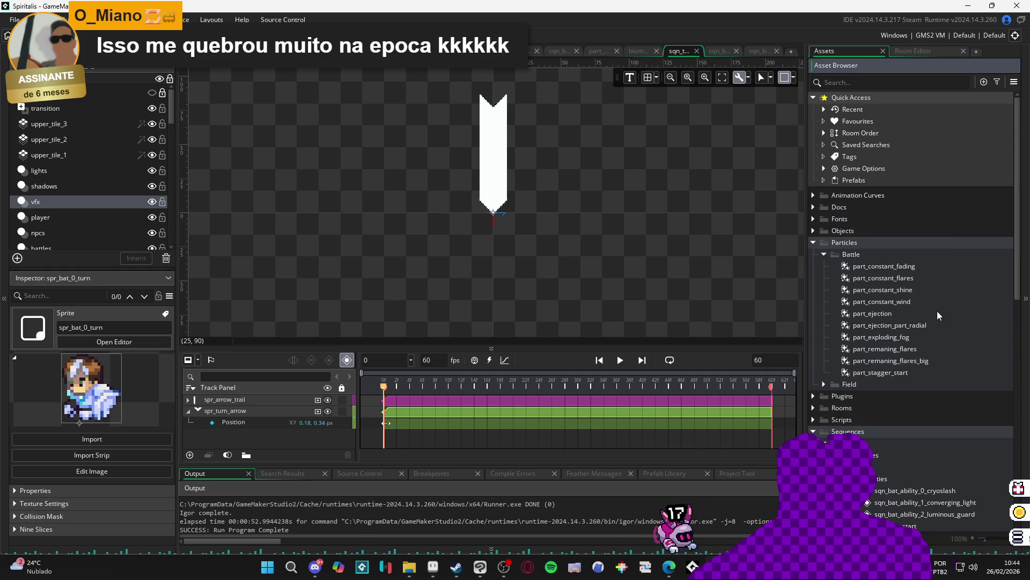
Find spr_bat_0_idle with an 'idle' search and place it below the arrow in the sequence
{"action": "left_click", "coordinate": [864, 83]}
{"action": "type", "text": "idle"}
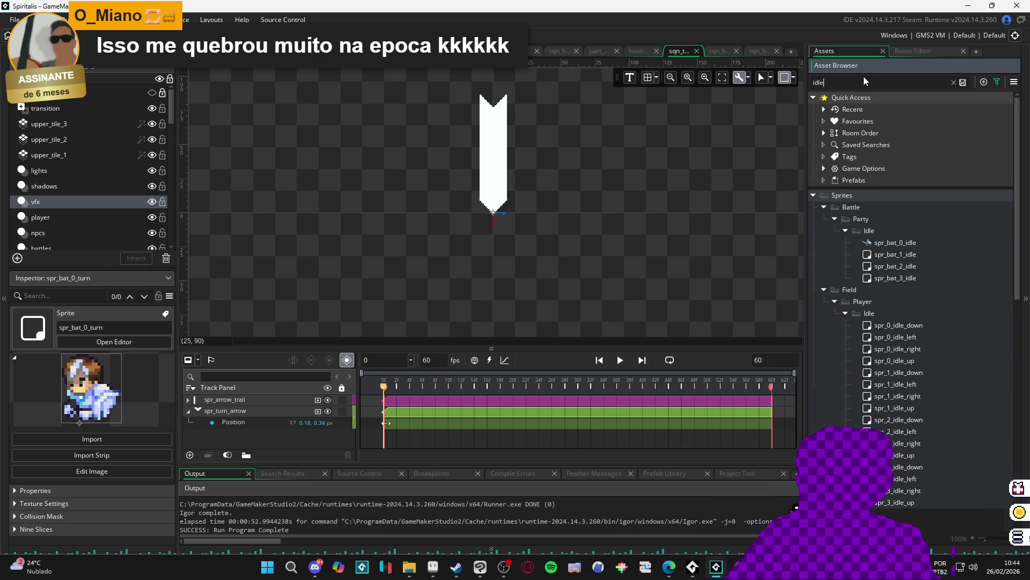
{"action": "left_click", "coordinate": [917, 244]}
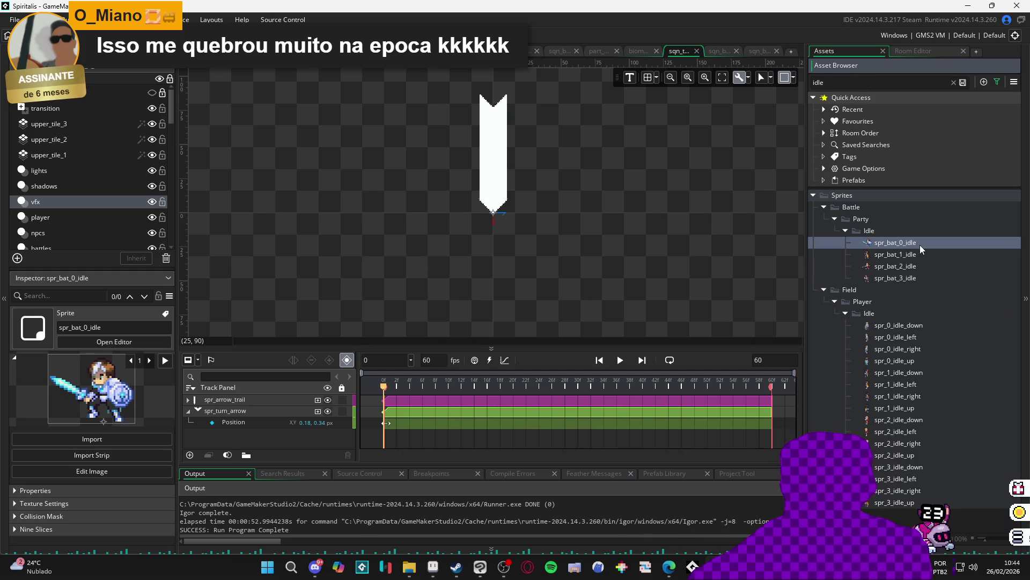
{"action": "left_click_drag", "start_coordinate": [499, 267], "coordinate": [500, 268]}
{"action": "scroll", "coordinate": [502, 279], "scroll_direction": "up", "scroll_amount": 2}
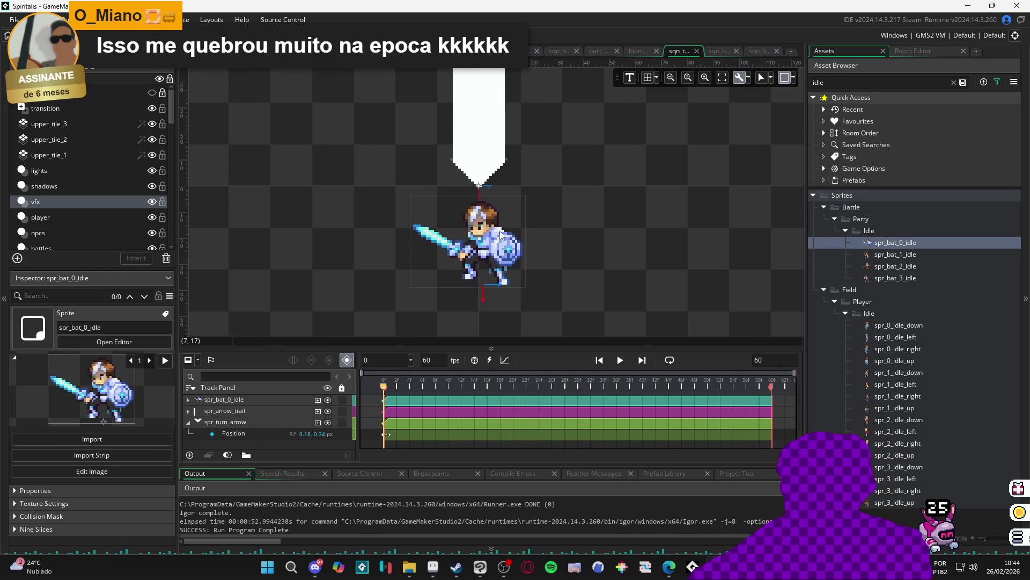
{"action": "left_click", "coordinate": [503, 284]}
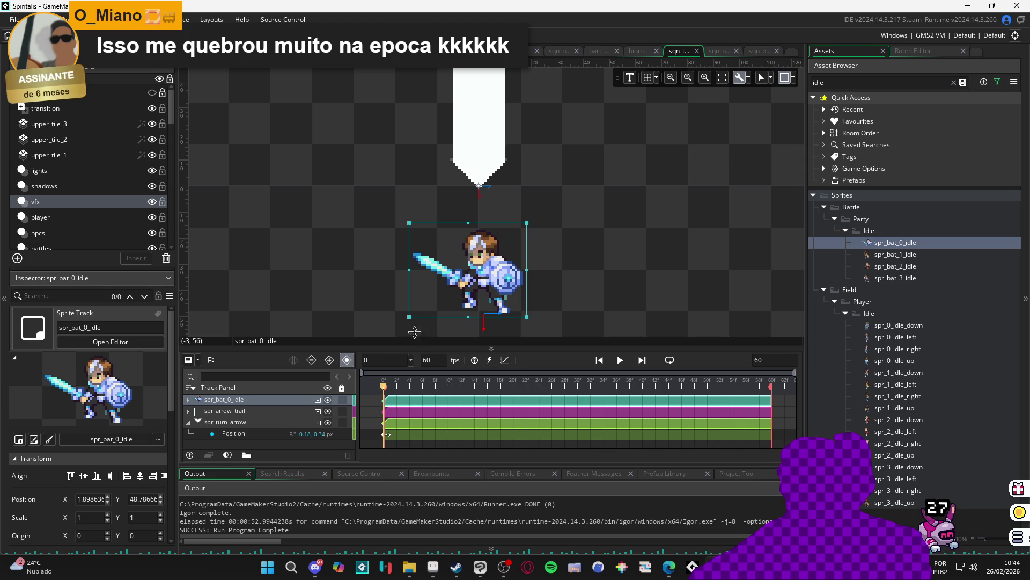
Preview the sequence playback, then collapse and select the spr_turn_arrow track
{"action": "scroll", "coordinate": [458, 293], "scroll_direction": "down", "scroll_amount": 2}
{"action": "key", "text": "space"}
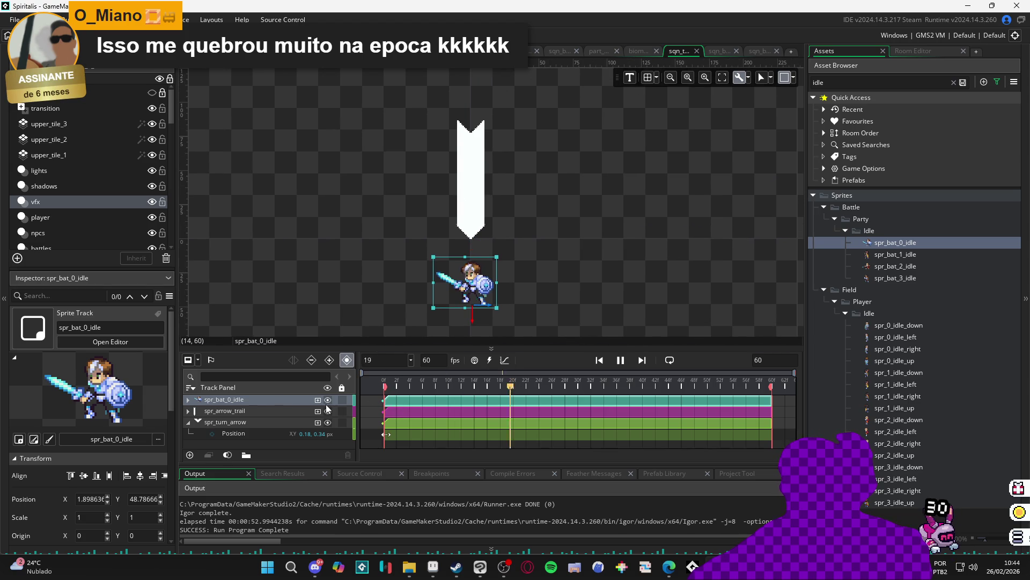
{"action": "left_click", "coordinate": [621, 362]}
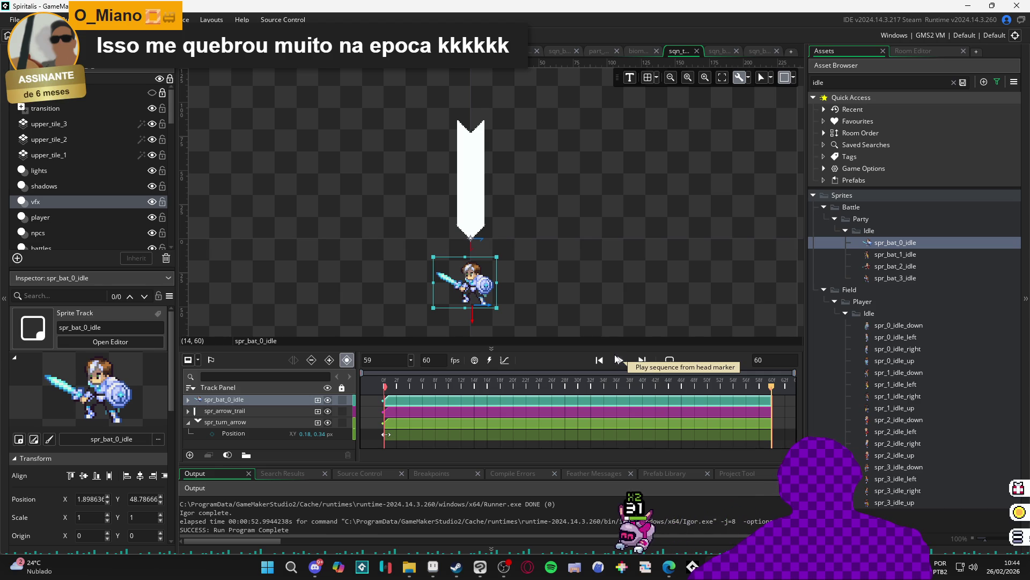
{"action": "left_click", "coordinate": [526, 262]}
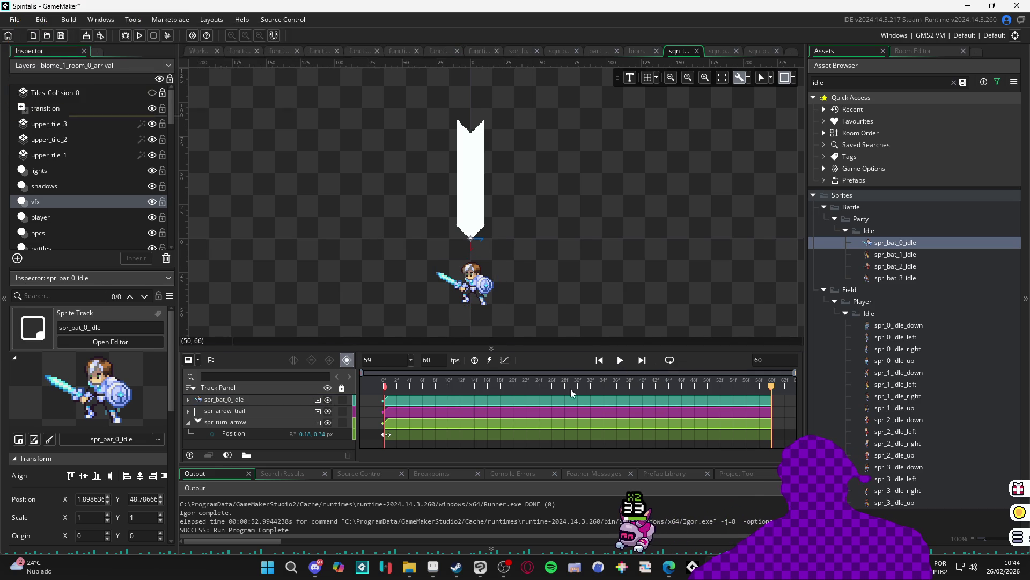
{"action": "left_click", "coordinate": [190, 424]}
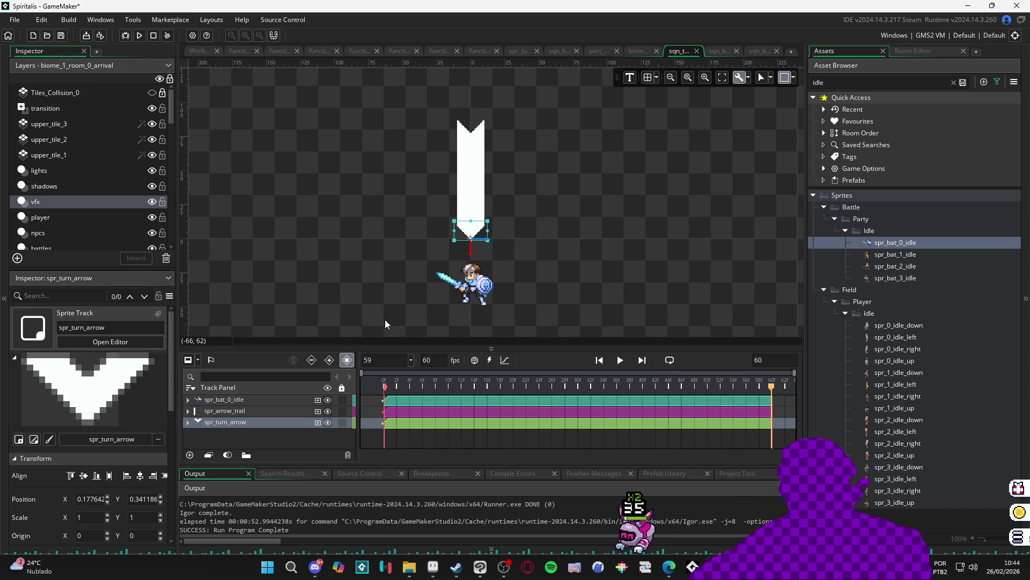
Select spr_arrow_trail, stretch it upward, and hide the spr_turn_arrow track
{"action": "left_click", "coordinate": [465, 175]}
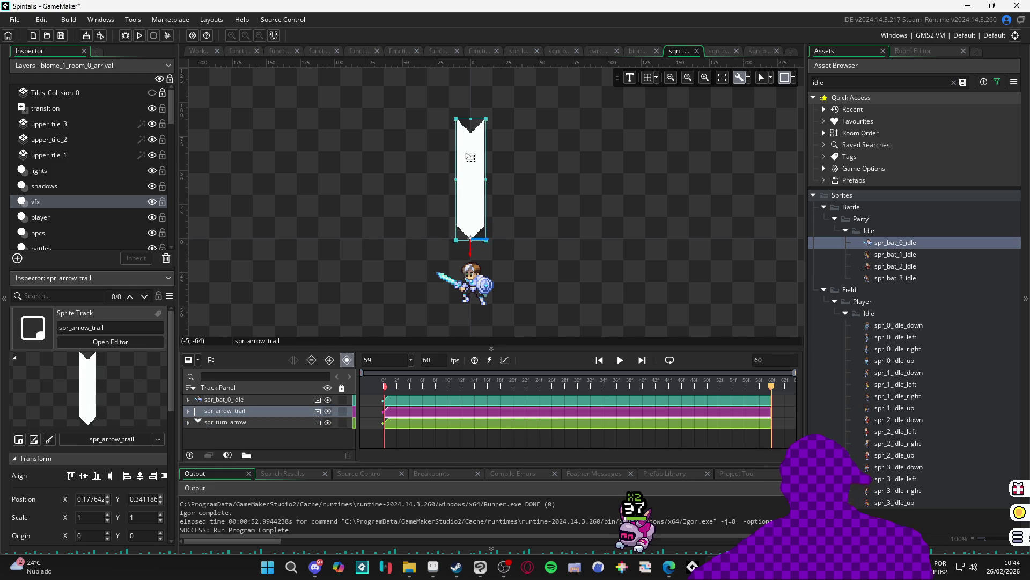
{"action": "scroll", "coordinate": [468, 159], "scroll_direction": "down", "scroll_amount": 2}
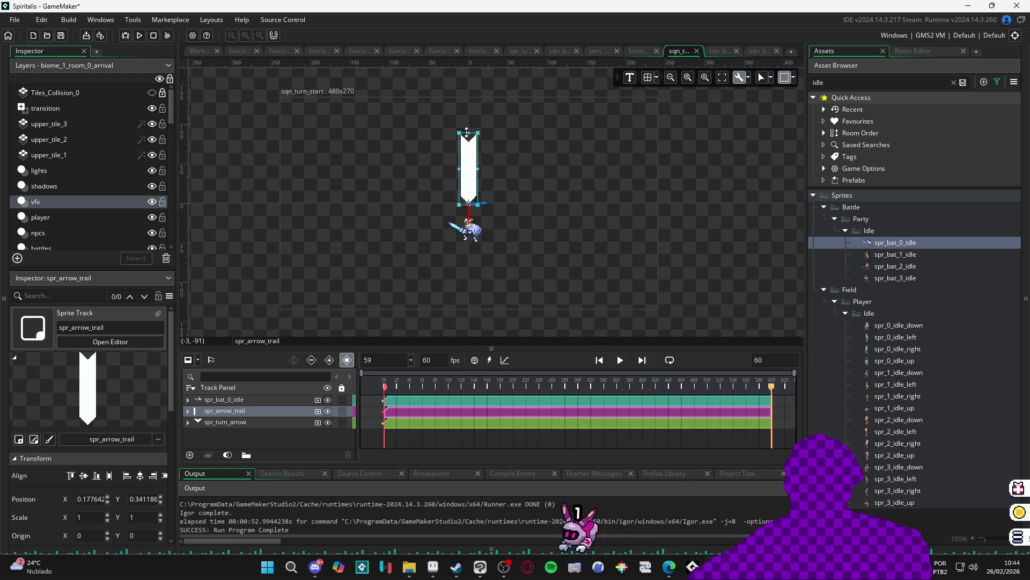
{"action": "left_click_drag", "start_coordinate": [463, 133], "coordinate": [463, 76]}
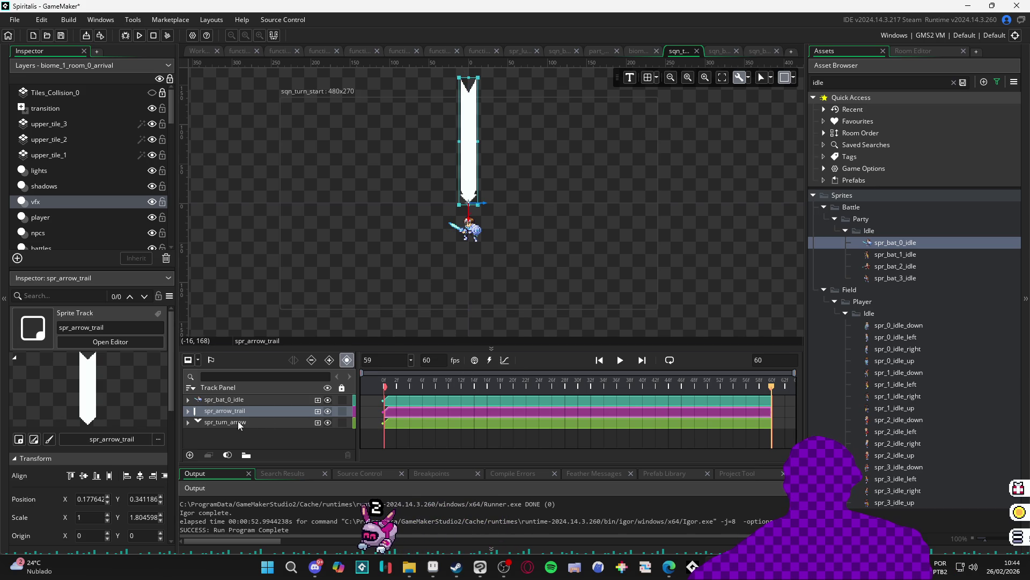
{"action": "left_click", "coordinate": [327, 422]}
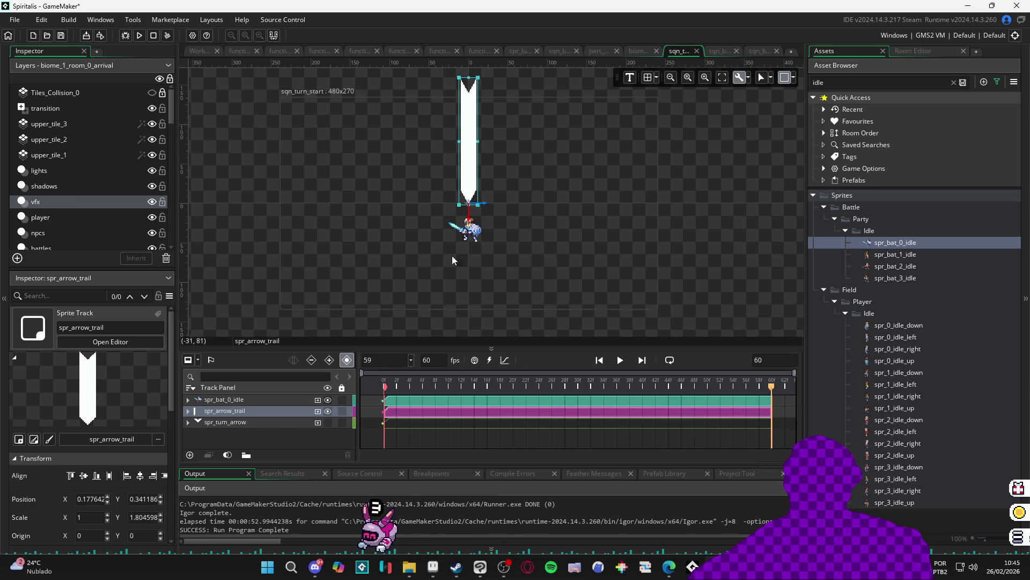
Stretch the arrow trail further to about 2.39 Y scale and expand its Position and Scale rows
{"action": "left_click_drag", "start_coordinate": [469, 76], "coordinate": [469, 51]}
{"action": "scroll", "coordinate": [486, 159], "scroll_direction": "up", "scroll_amount": 3}
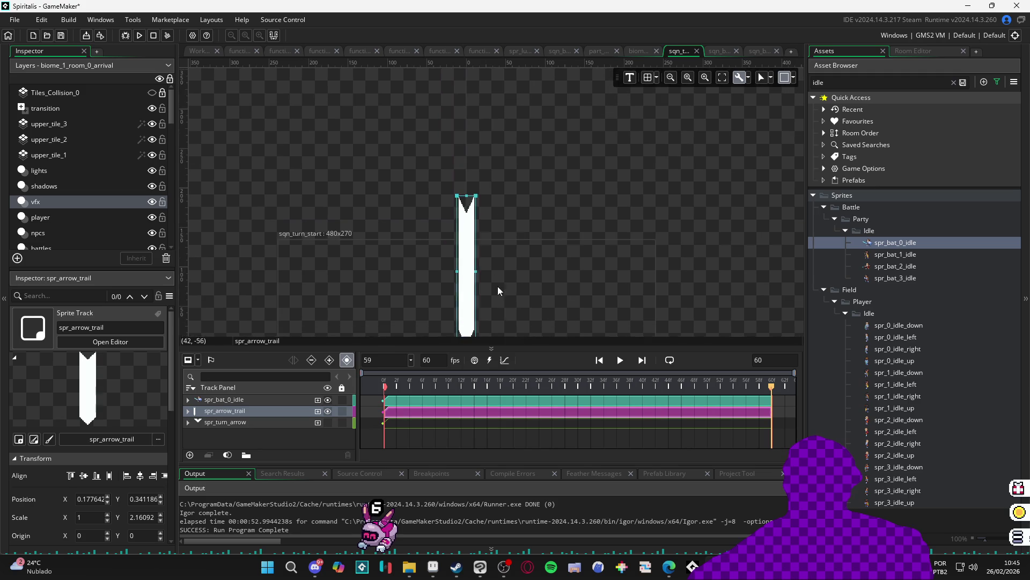
{"action": "left_click_drag", "start_coordinate": [466, 194], "coordinate": [466, 177]}
{"action": "scroll", "coordinate": [511, 156], "scroll_direction": "down", "scroll_amount": 2}
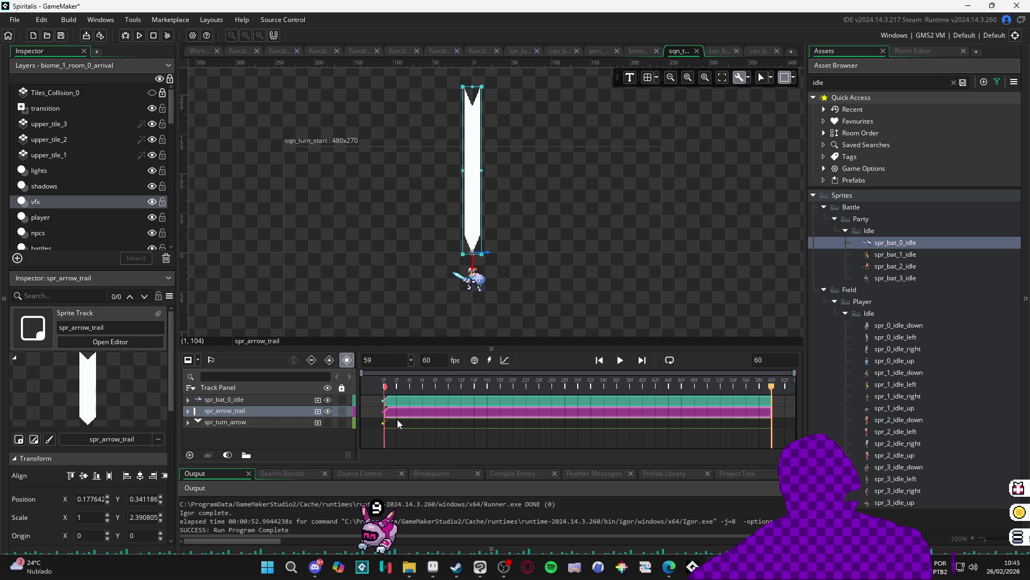
{"action": "left_click", "coordinate": [188, 412]}
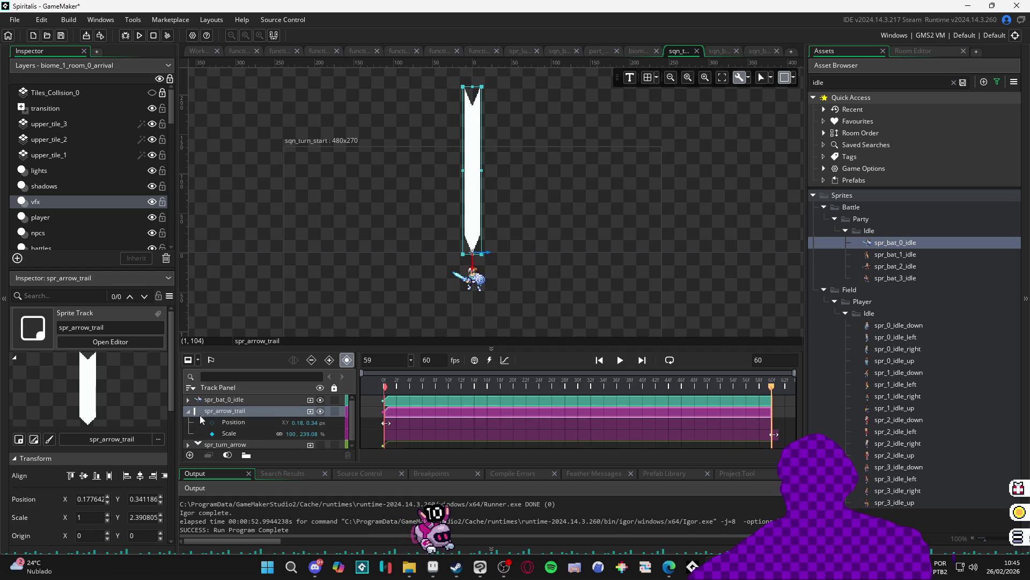
Add a second arrow trail Scale key with Y scale 100 and preview the shrink
{"action": "left_click_drag", "start_coordinate": [390, 388], "coordinate": [487, 391]}
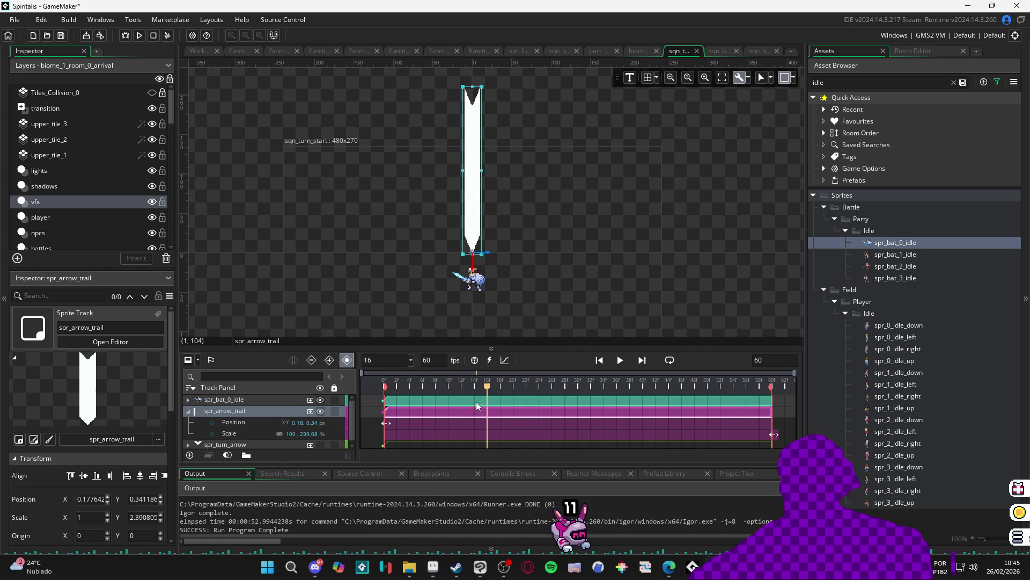
{"action": "left_click", "coordinate": [212, 433]}
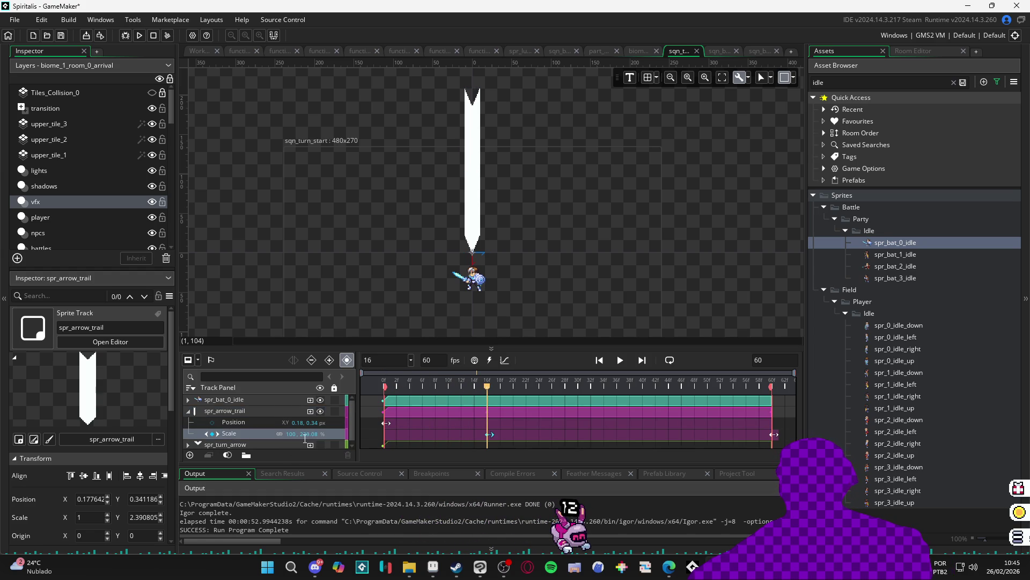
{"action": "type", "text": "100"}
{"action": "key", "text": "Return"}
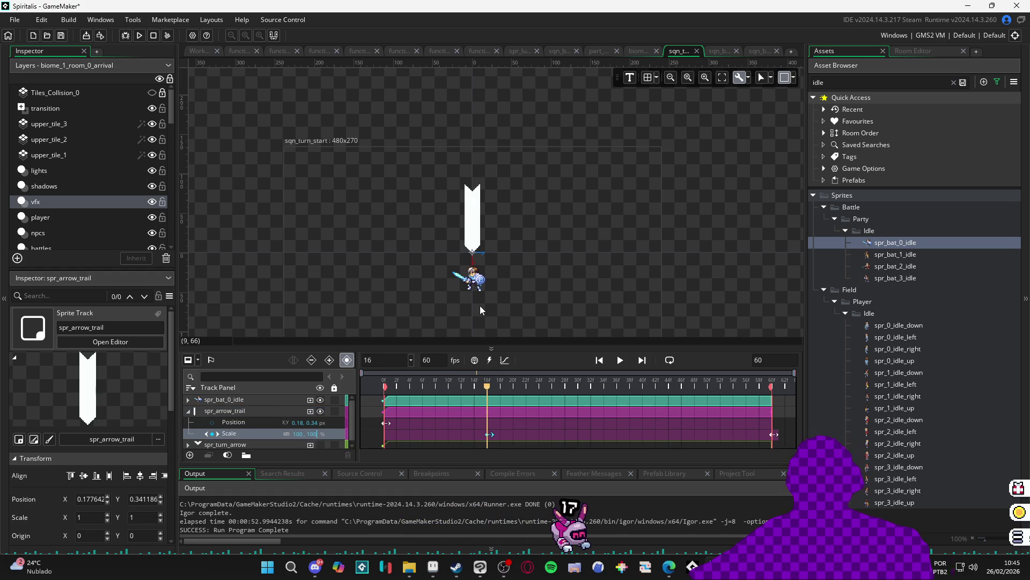
{"action": "key", "text": "space"}
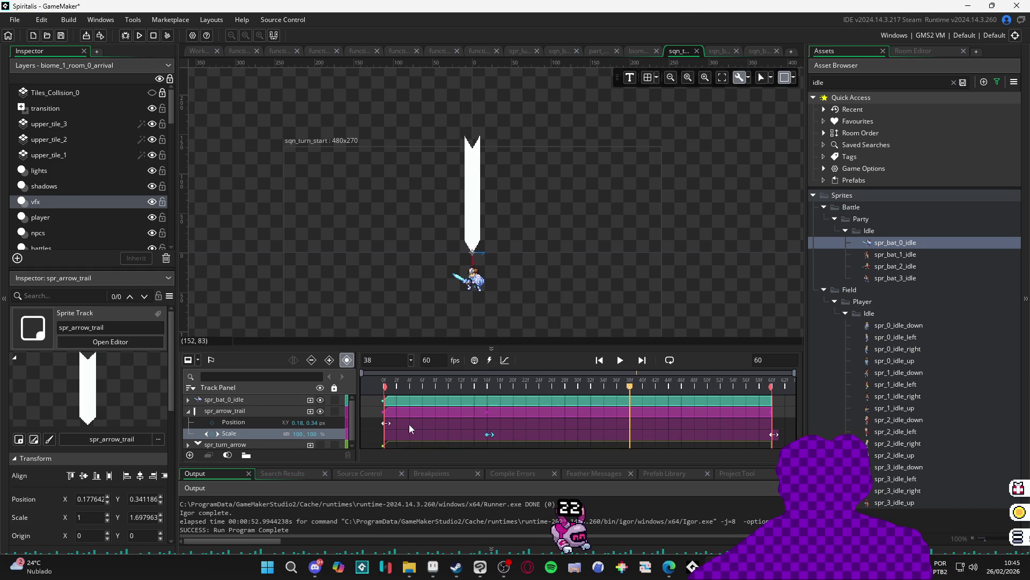
Retime the Scale keys so the shrink runs from frame 0 to frame 16, checking playback
{"action": "left_click", "coordinate": [385, 422]}
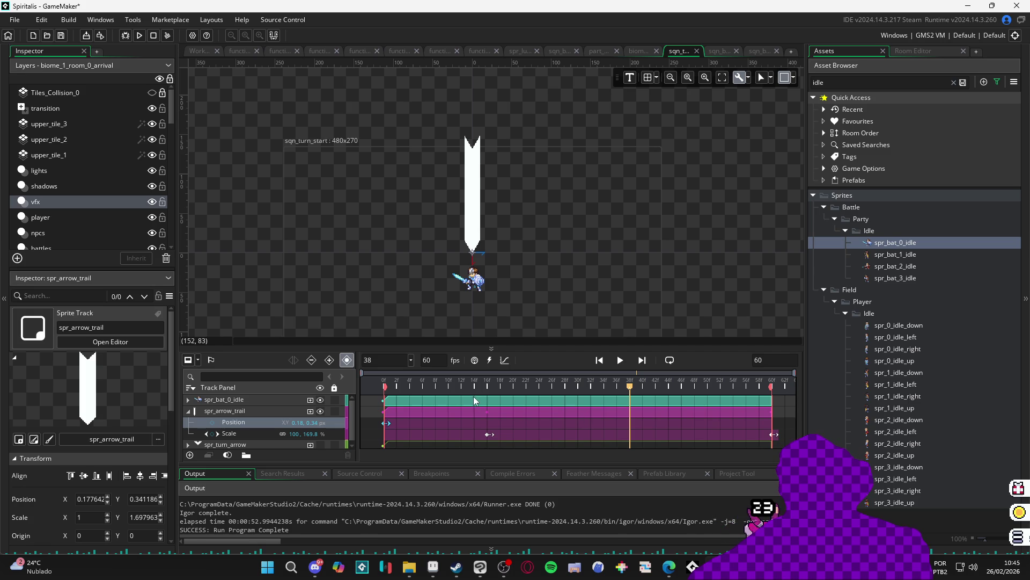
{"action": "left_click", "coordinate": [487, 434]}
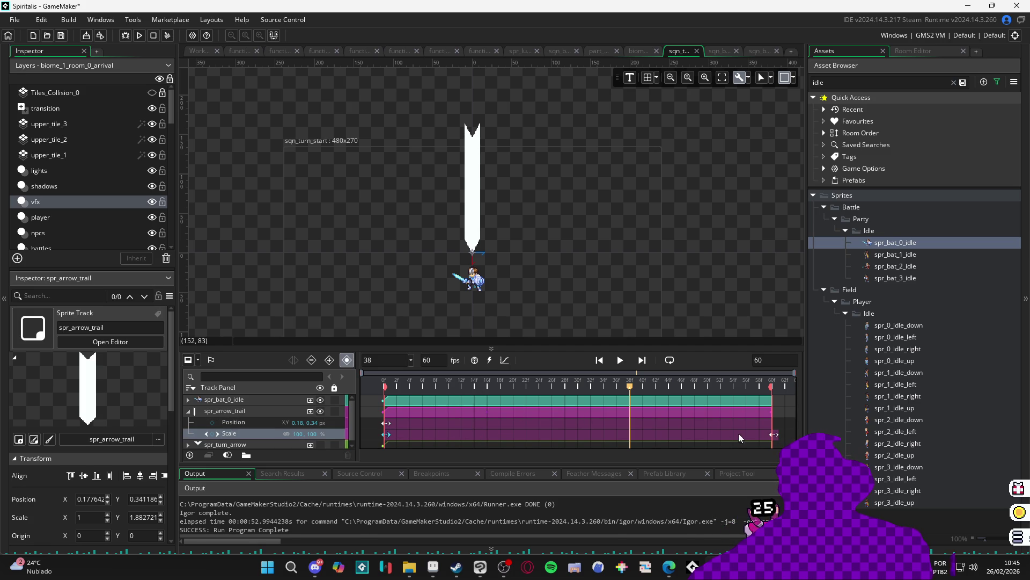
{"action": "left_click_drag", "start_coordinate": [772, 433], "coordinate": [454, 438]}
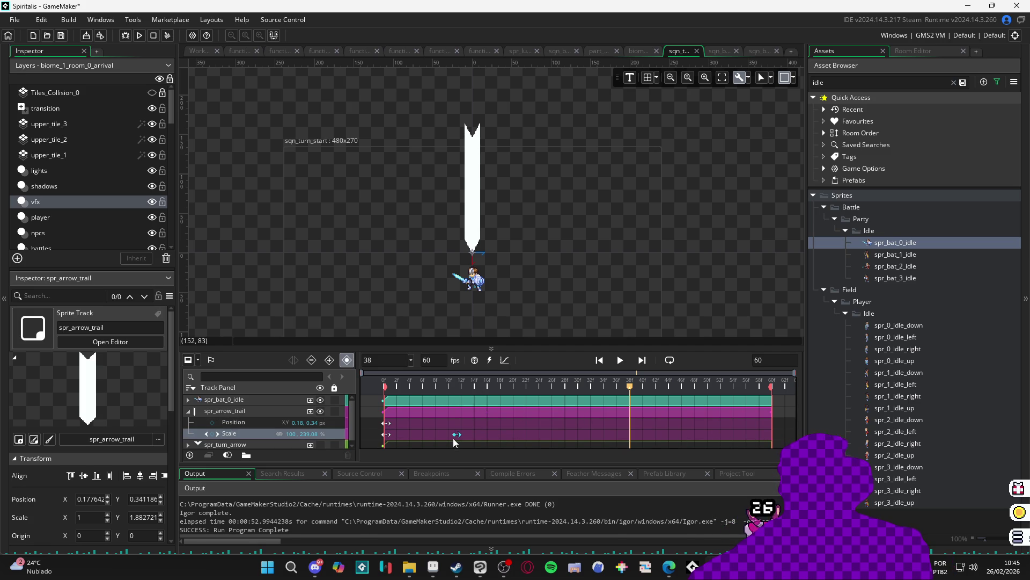
{"action": "key", "text": "space"}
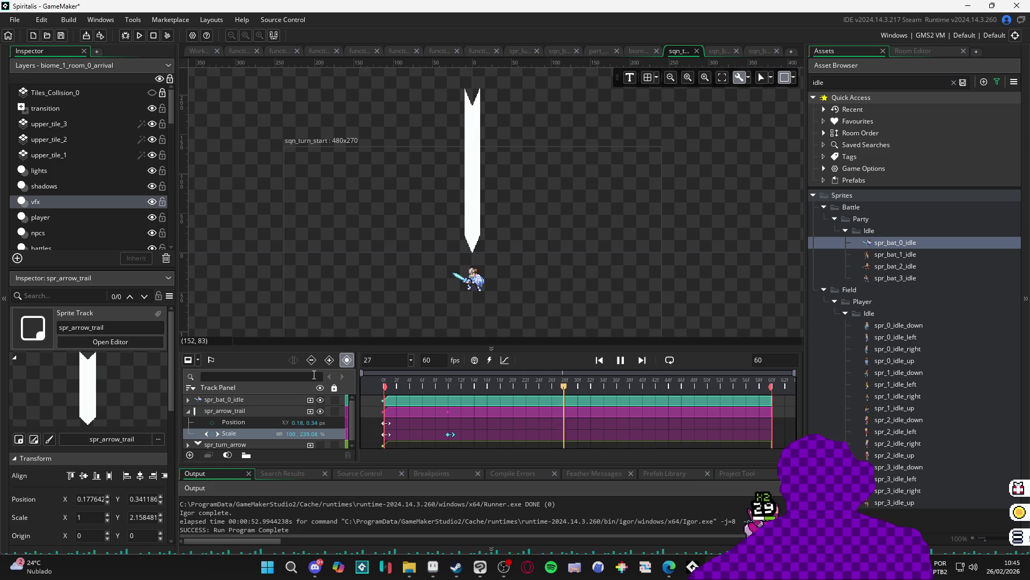
{"action": "key", "text": "space"}
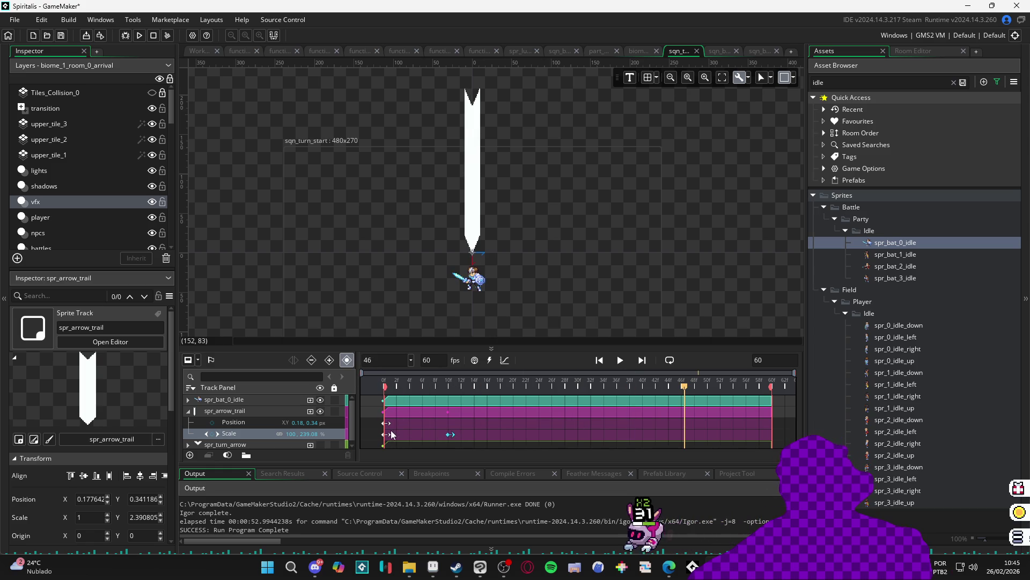
{"action": "left_click", "coordinate": [385, 435]}
{"action": "mouse_move", "coordinate": [385, 434]}
{"action": "left_mouse_down"}
{"action": "mouse_move", "coordinate": [432, 435]}
{"action": "mouse_move", "coordinate": [385, 435]}
{"action": "left_mouse_up"}
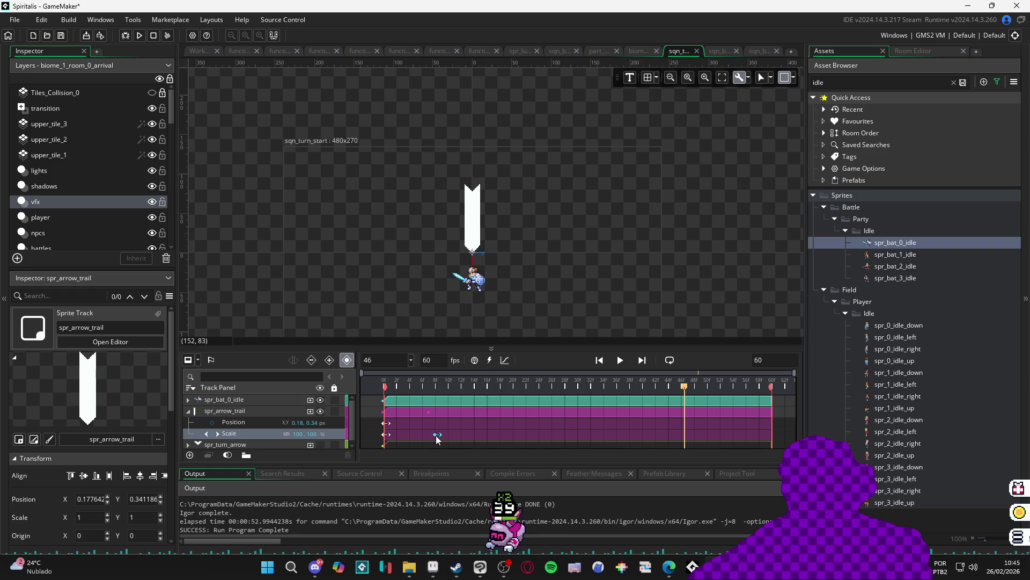
{"action": "left_click", "coordinate": [312, 366]}
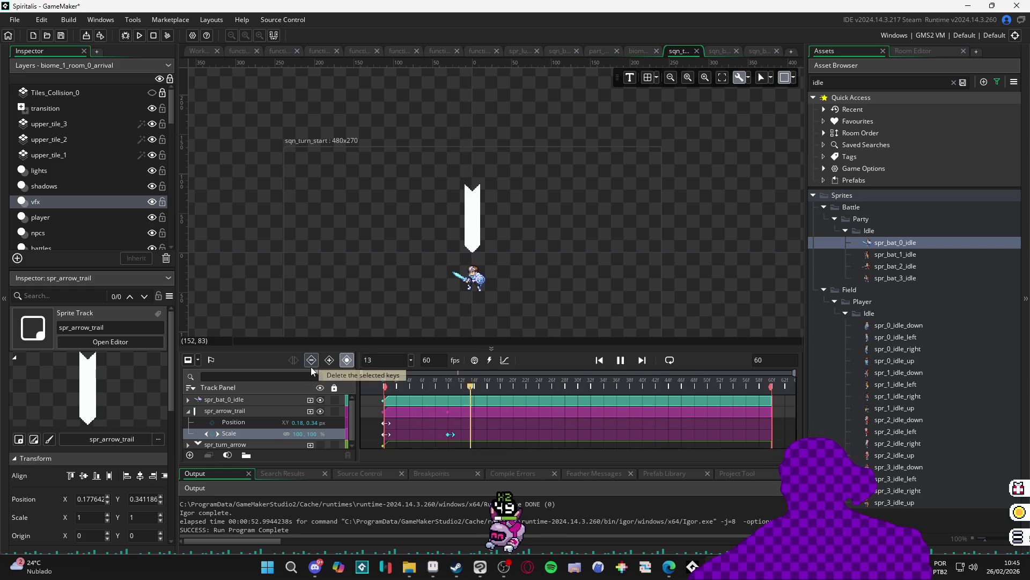
{"action": "key", "text": "space"}
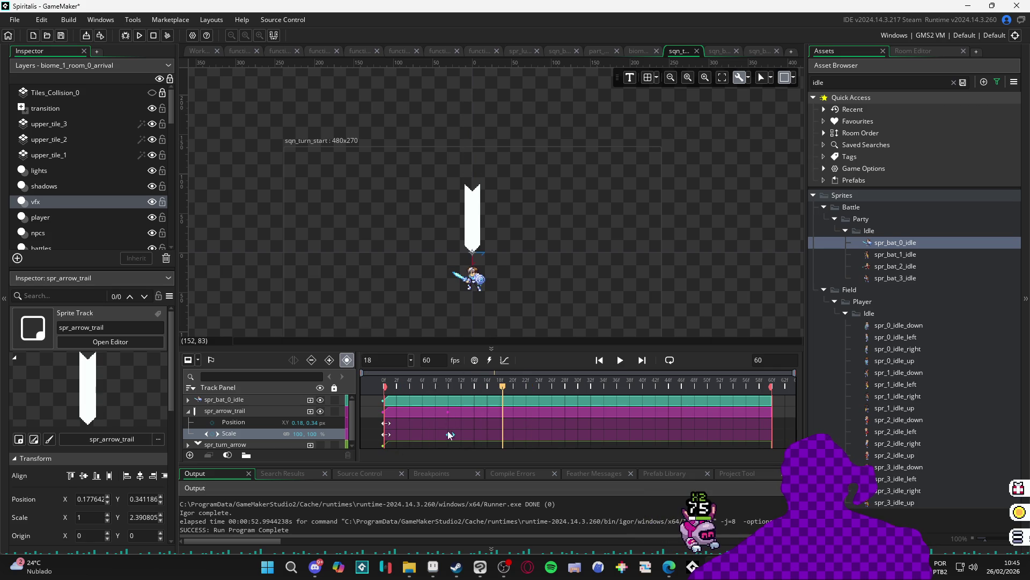
{"action": "left_click_drag", "start_coordinate": [487, 437], "coordinate": [488, 437]}
{"action": "key", "text": "space"}
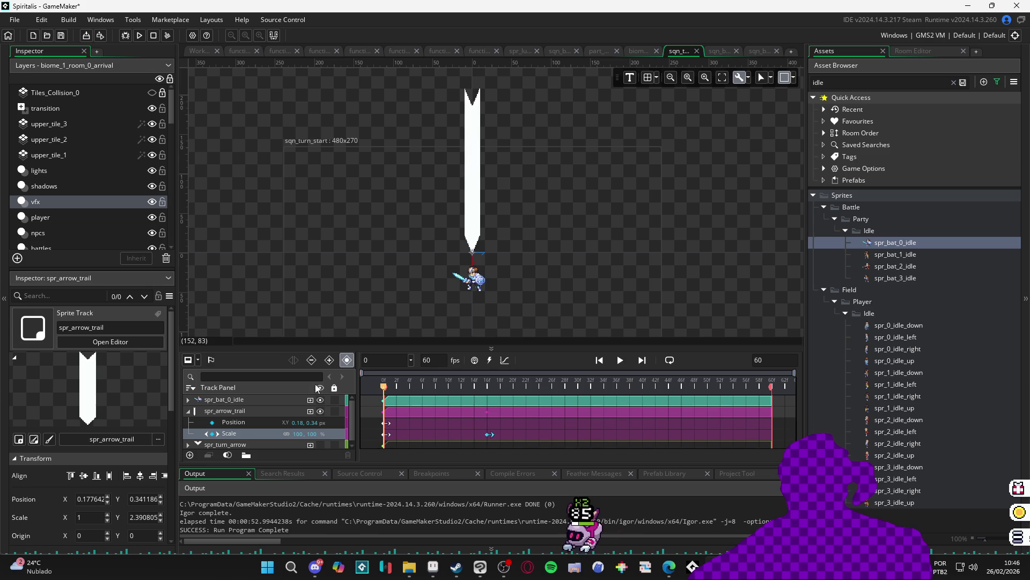
{"action": "key", "text": "space"}
{"action": "key", "text": "space"}
{"action": "key", "text": "space"}
{"action": "key", "text": "space"}
{"action": "key", "text": "space"}
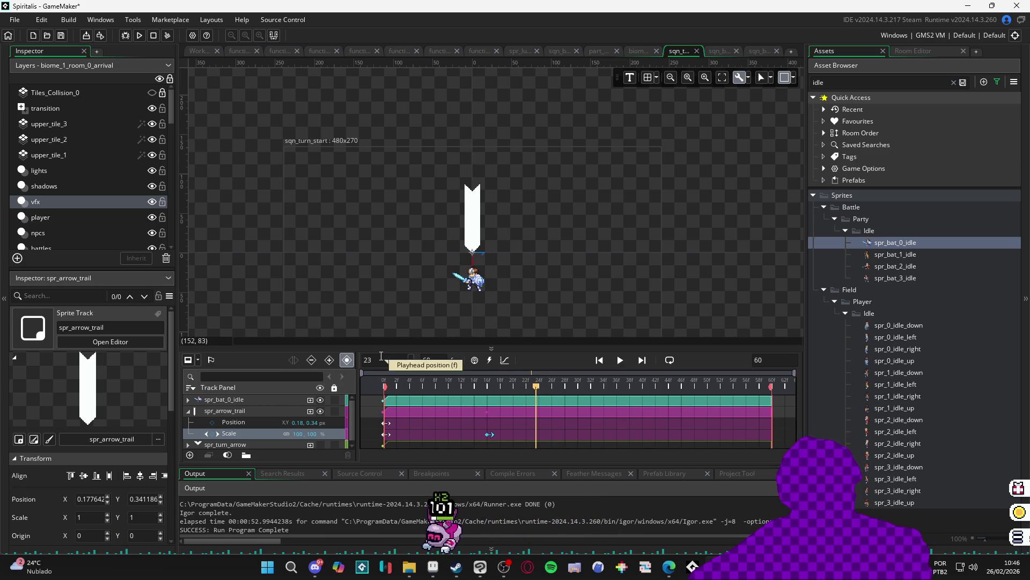
Collapse the spr_arrow_trail track
{"action": "left_click", "coordinate": [191, 415]}
{"action": "left_click", "coordinate": [189, 412]}
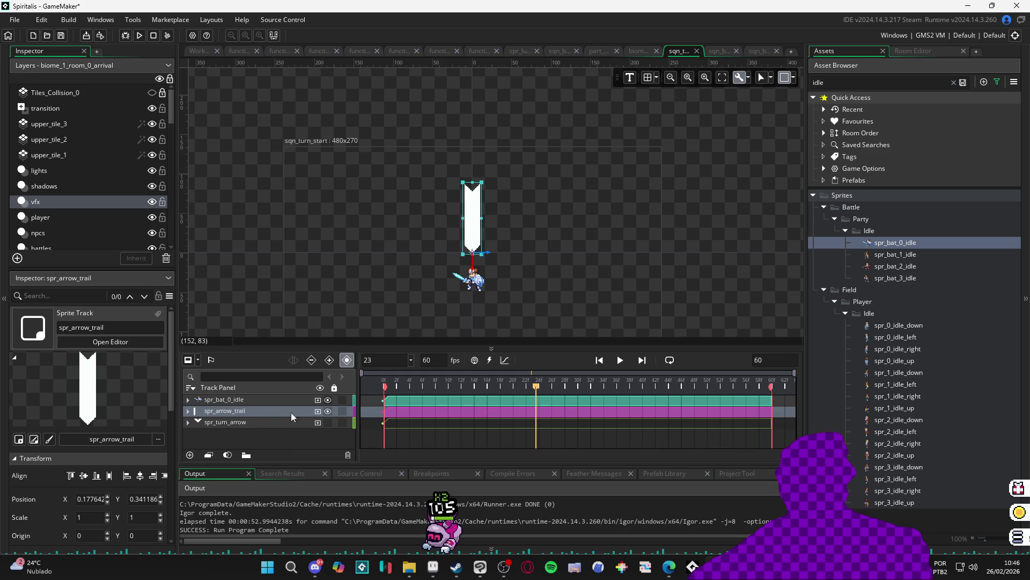
{"action": "right_click", "coordinate": [318, 416]}
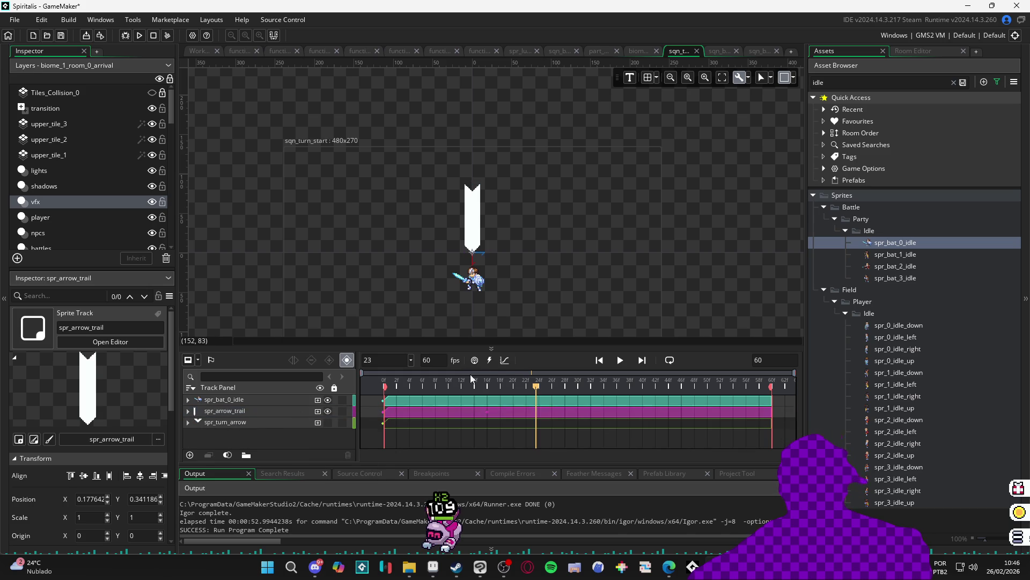
{"action": "left_click", "coordinate": [280, 415]}
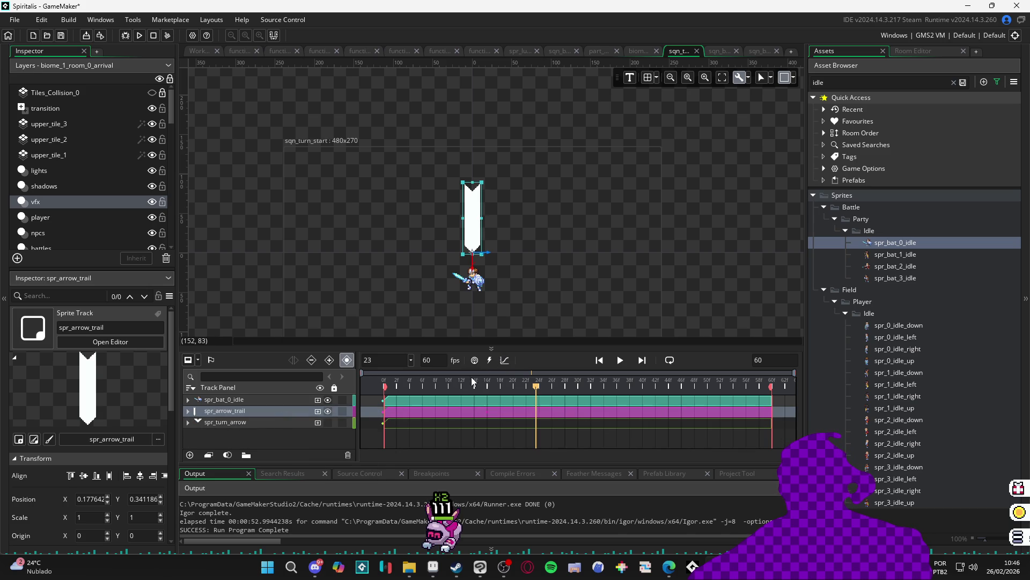
Enlarge the timeline panel and display spr_arrow_trail's Scale track as x and y curves
{"action": "left_click", "coordinate": [505, 365]}
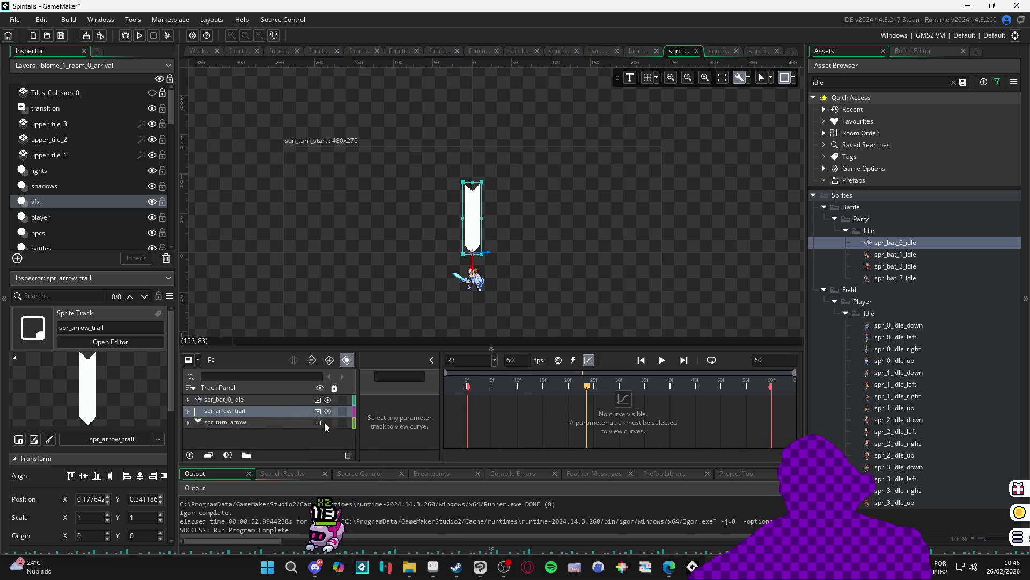
{"action": "left_click_drag", "start_coordinate": [559, 342], "coordinate": [559, 275]}
{"action": "scroll", "coordinate": [529, 204], "scroll_direction": "up", "scroll_amount": 4}
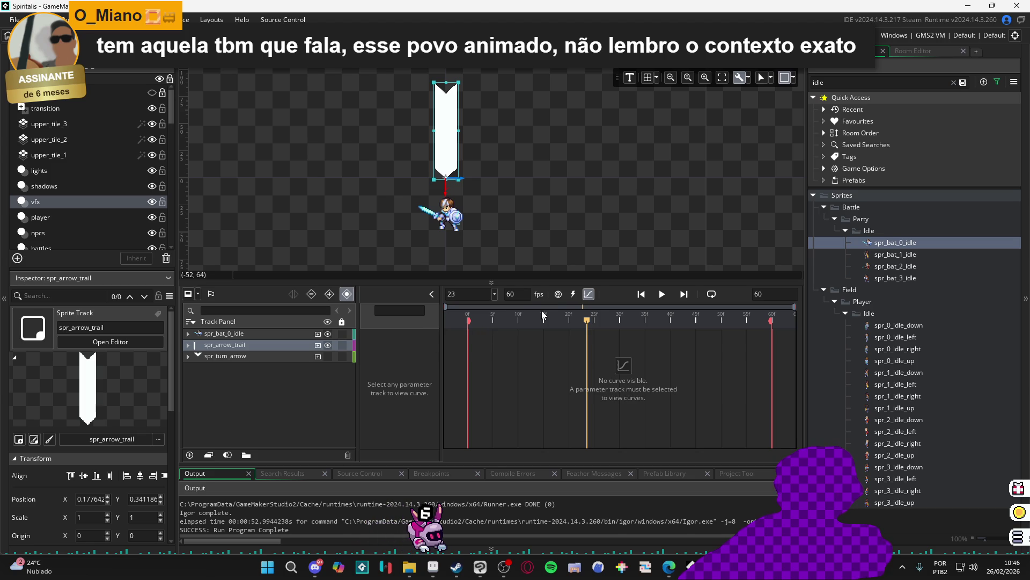
{"action": "left_click", "coordinate": [590, 295]}
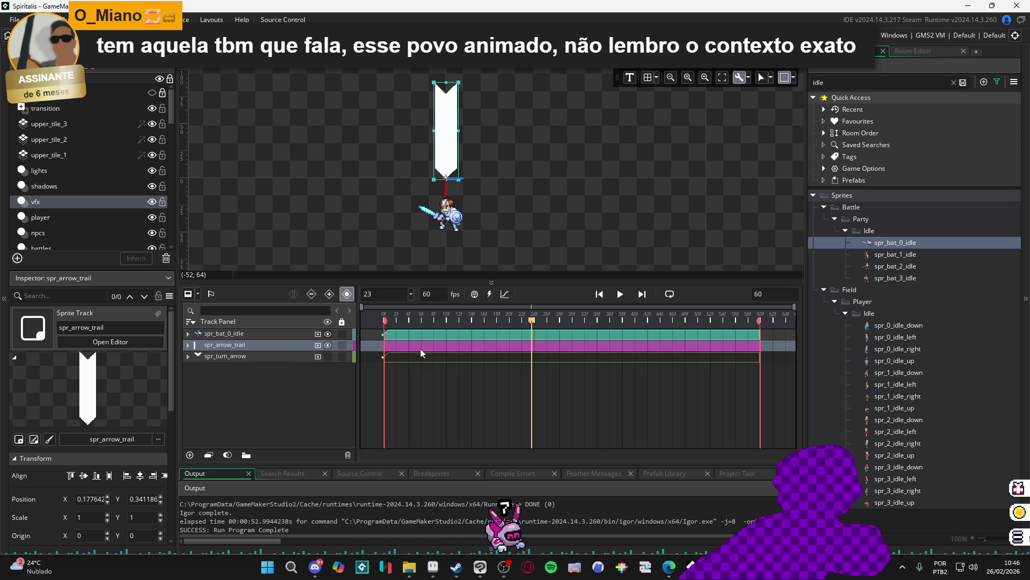
{"action": "left_click", "coordinate": [189, 346]}
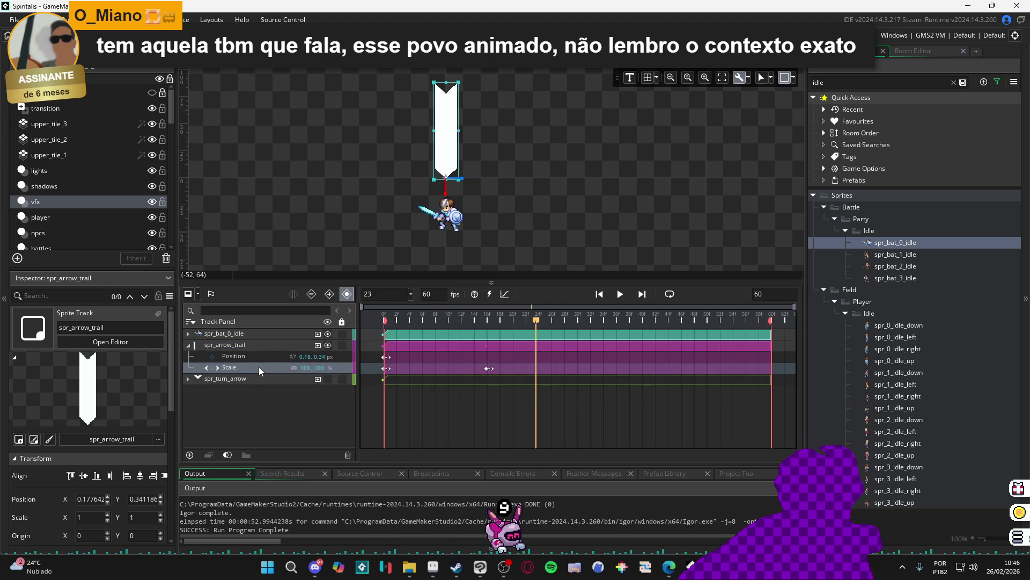
{"action": "left_click", "coordinate": [505, 295]}
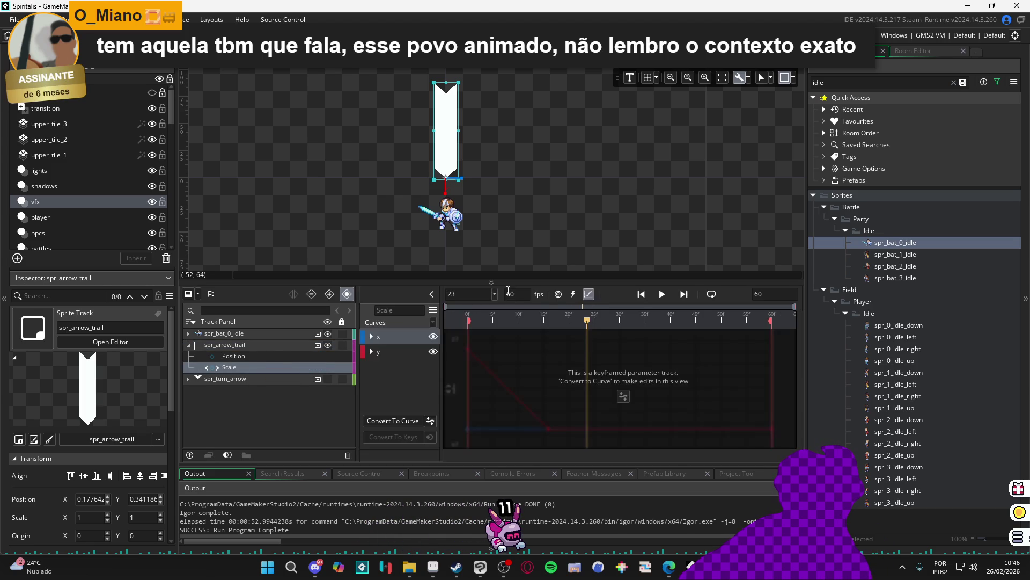
Convert the Scale track to a curve and apply the Bezier Circ preset to the y curve
{"action": "left_click", "coordinate": [389, 423]}
{"action": "left_click", "coordinate": [467, 350]}
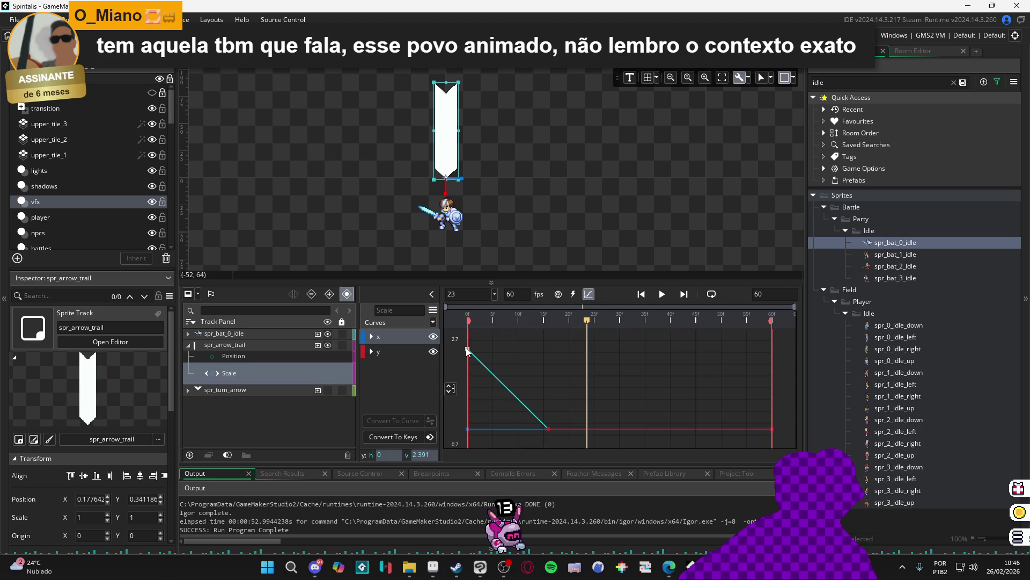
{"action": "left_click", "coordinate": [371, 351]}
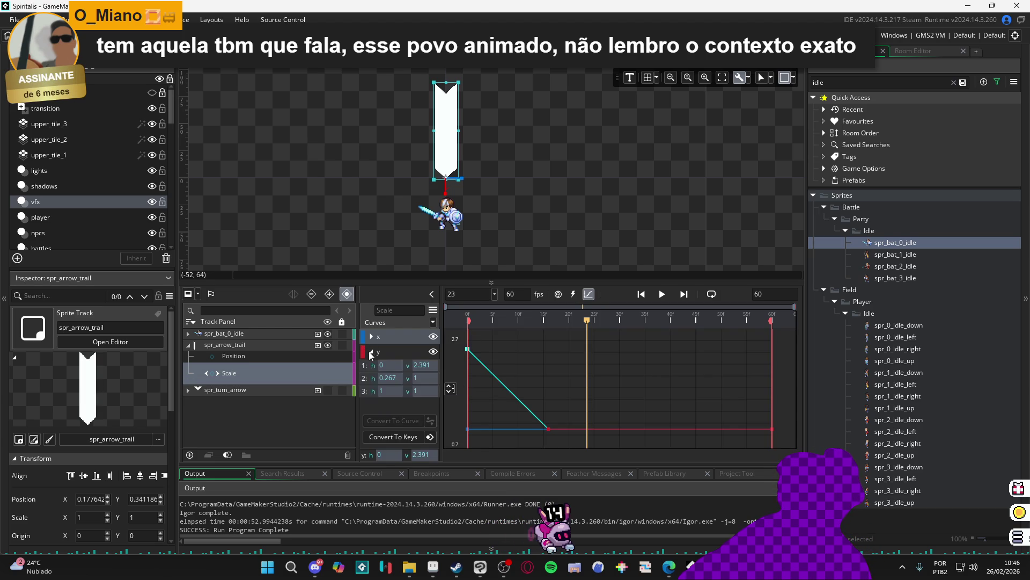
{"action": "left_click", "coordinate": [432, 324]}
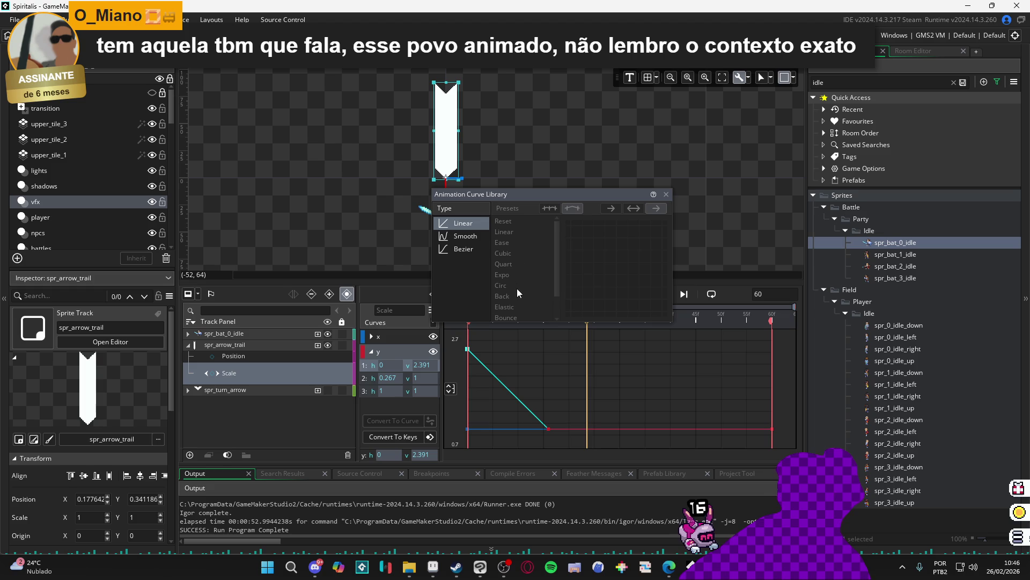
{"action": "left_click", "coordinate": [464, 249]}
{"action": "left_click", "coordinate": [502, 285]}
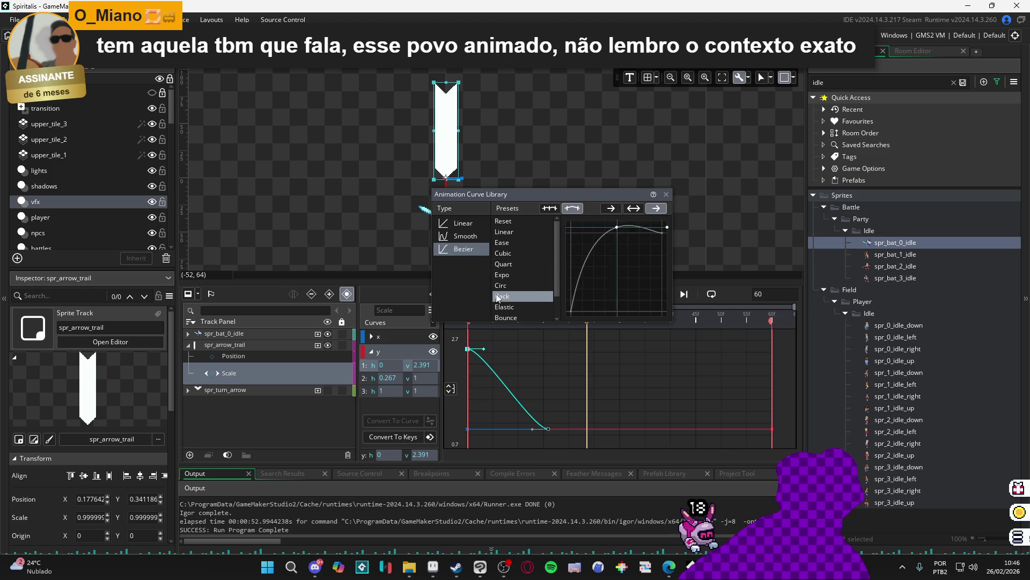
{"action": "left_click", "coordinate": [495, 288]}
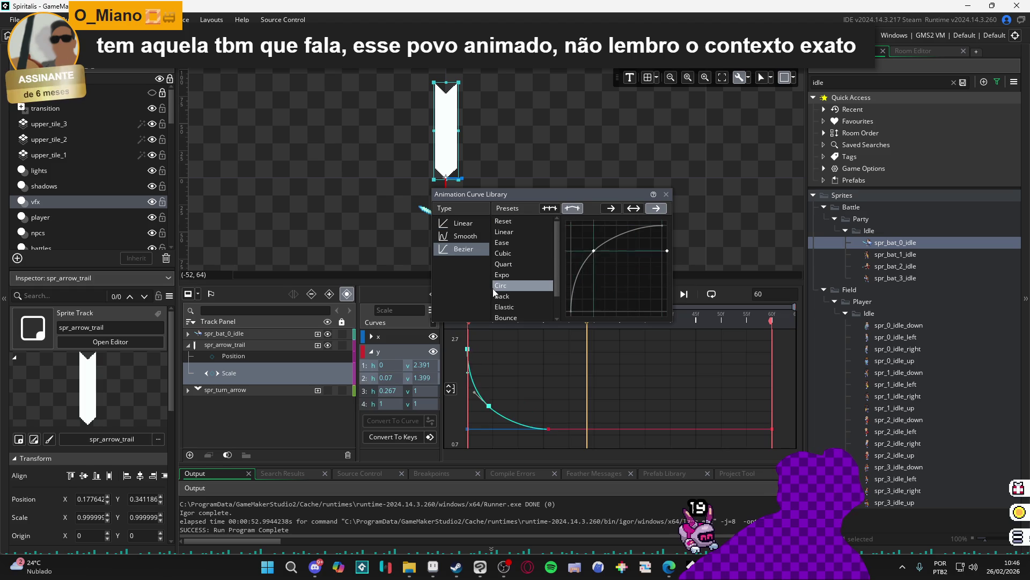
{"action": "left_click", "coordinate": [666, 194]}
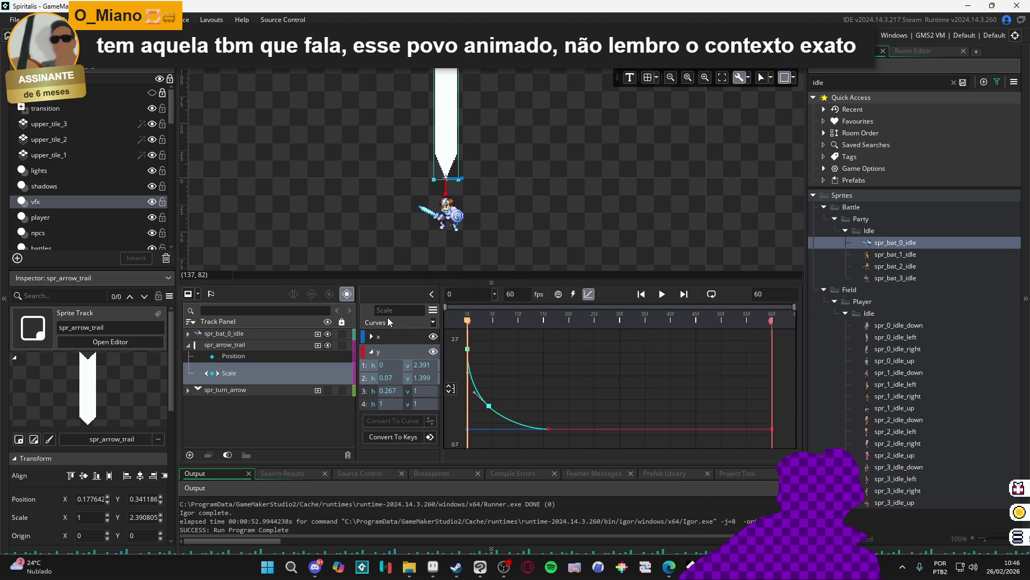
Preview the easing, try a 0.5 value on the third key, then undo it
{"action": "key", "text": "space"}
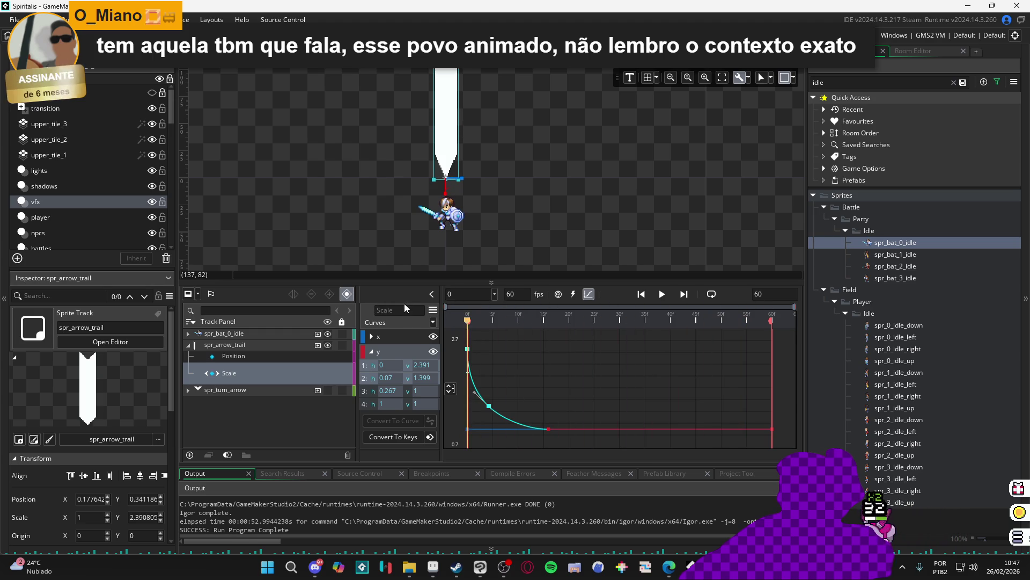
{"action": "key", "text": "space"}
{"action": "left_click", "coordinate": [510, 314]}
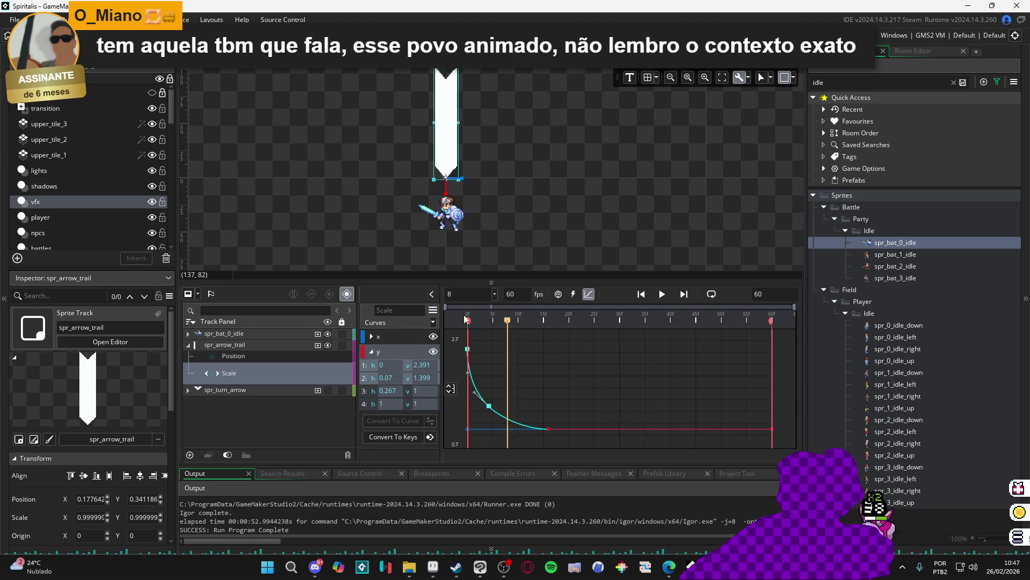
{"action": "left_click", "coordinate": [566, 318]}
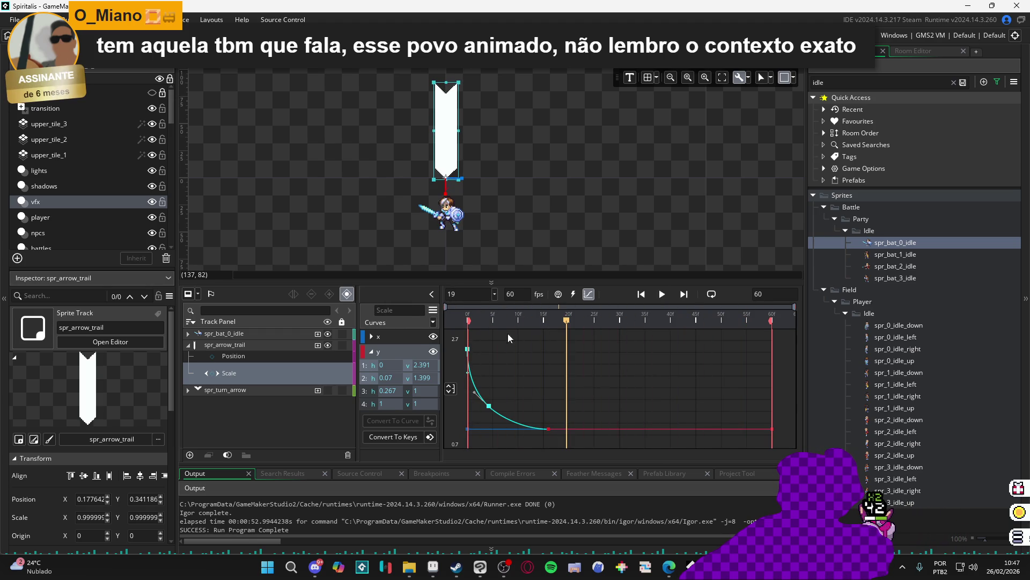
{"action": "left_click", "coordinate": [548, 429]}
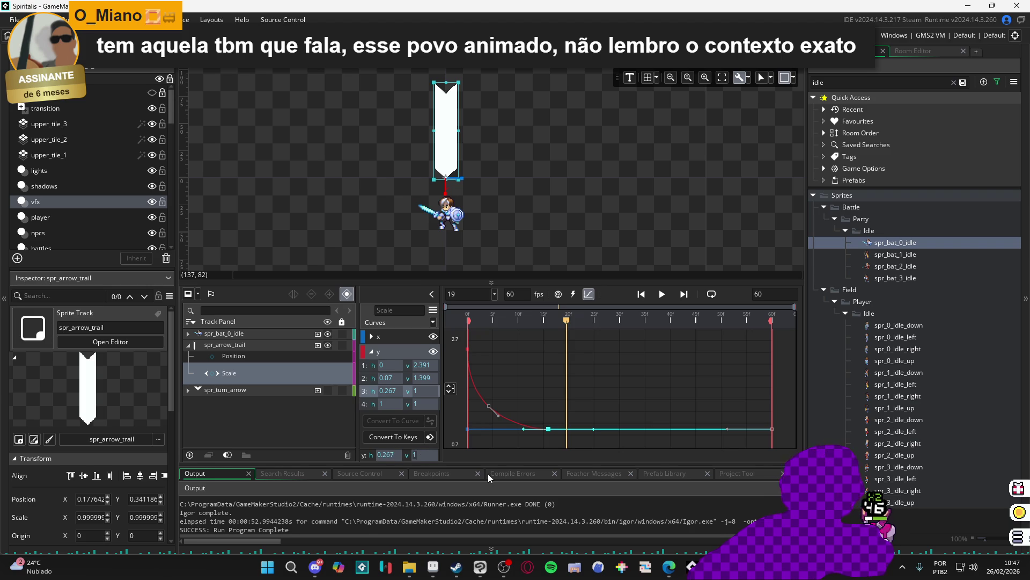
{"action": "type", "text": "0.5"}
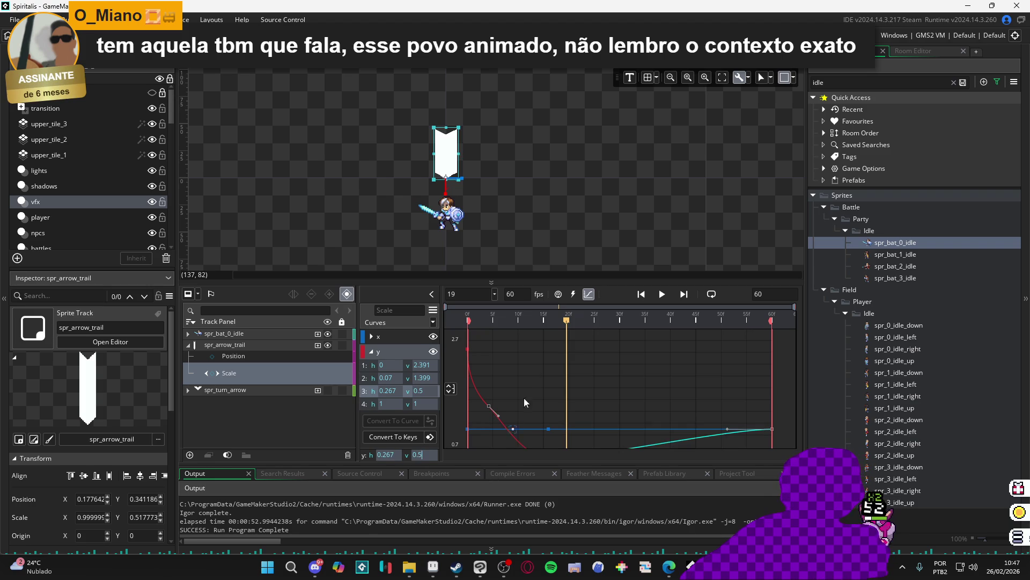
{"action": "key", "text": "space"}
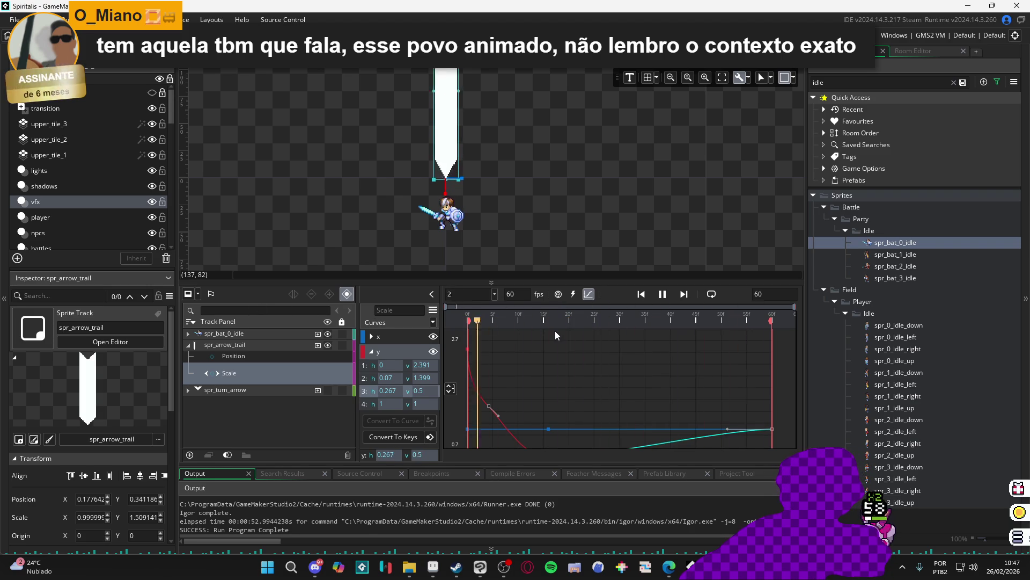
{"action": "key", "text": "space"}
{"action": "key", "text": "ctrl+z"}
{"action": "key", "text": "ctrl+z"}
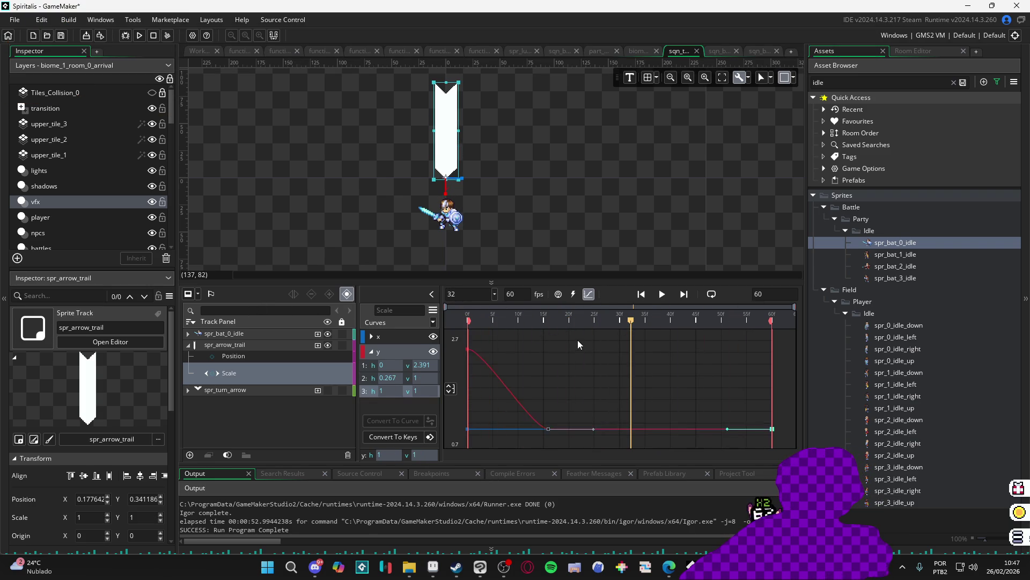
Set the second and third y-scale keys to 0.5
{"action": "left_click", "coordinate": [549, 429]}
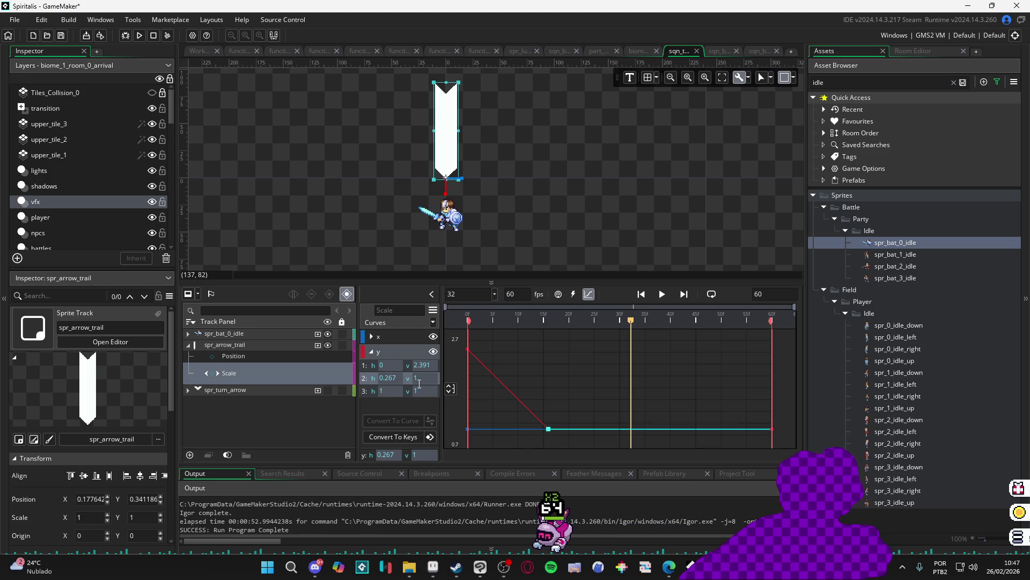
{"action": "type", "text": "0.5"}
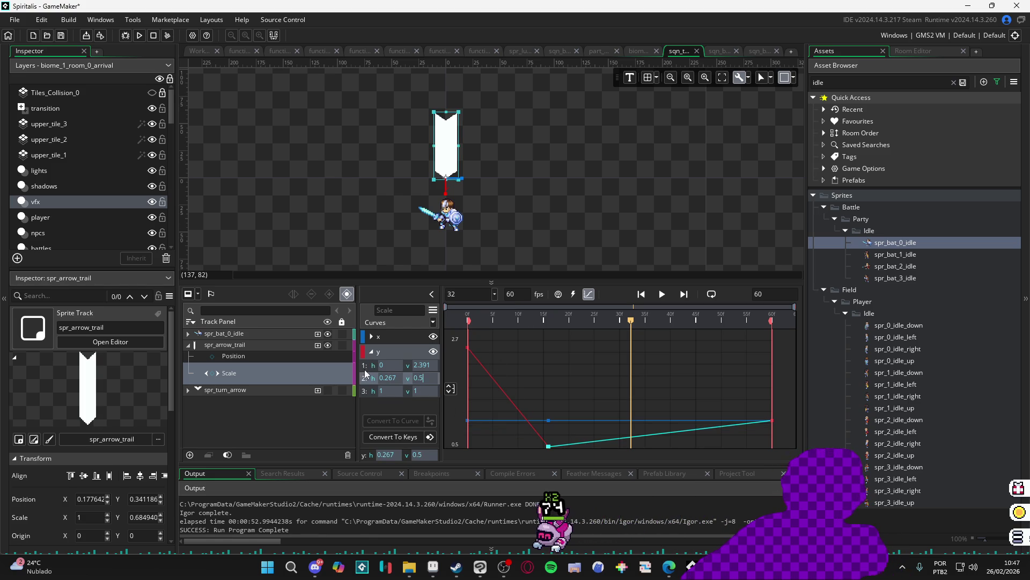
{"action": "key", "text": "Tab"}
{"action": "key", "text": "Tab"}
{"action": "type", "text": "0.5"}
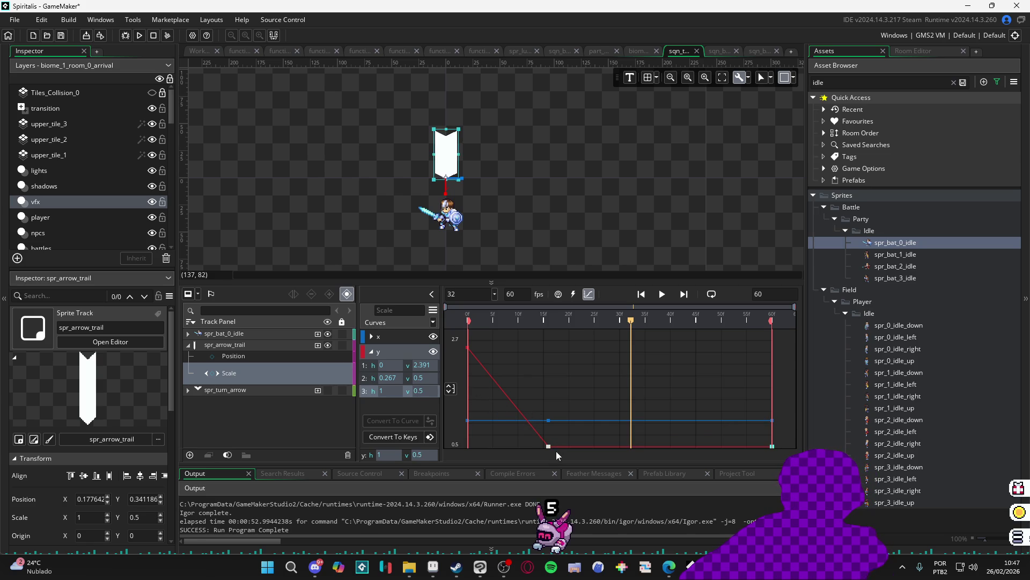
Apply the Bezier Expo easing preset to the first y-scale key
{"action": "left_click", "coordinate": [467, 348]}
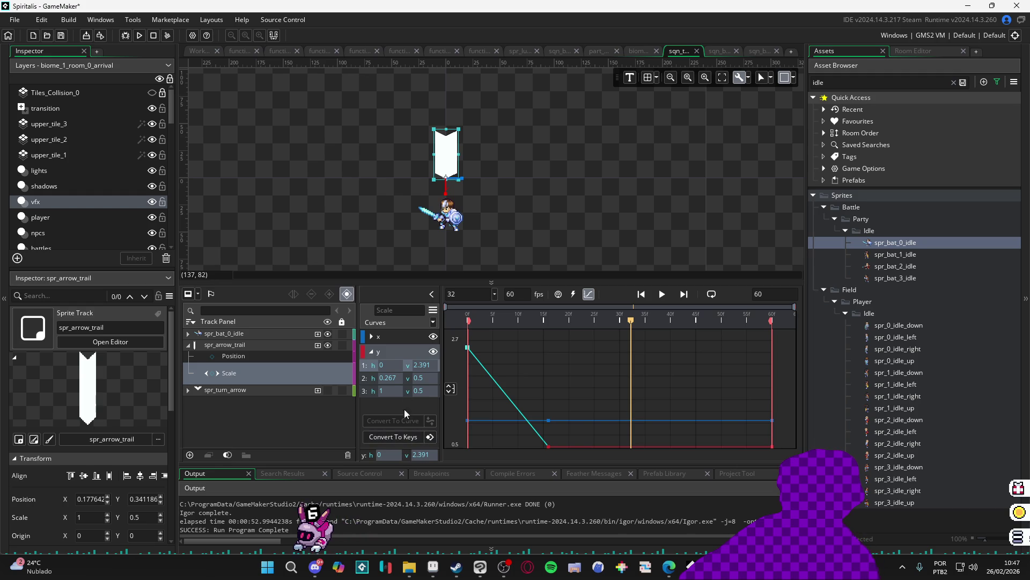
{"action": "left_click", "coordinate": [432, 322]}
{"action": "left_click", "coordinate": [462, 250]}
{"action": "left_click", "coordinate": [505, 266]}
{"action": "left_click", "coordinate": [504, 275]}
{"action": "left_click", "coordinate": [555, 343]}
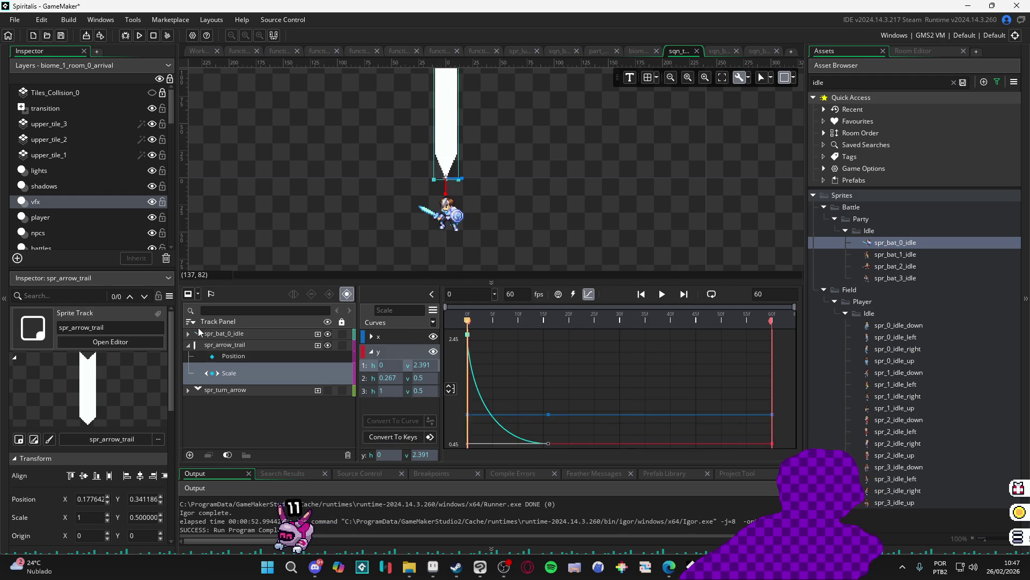
Preview the Expo easing and try dragging the second key earlier, then undo
{"action": "key", "text": "space"}
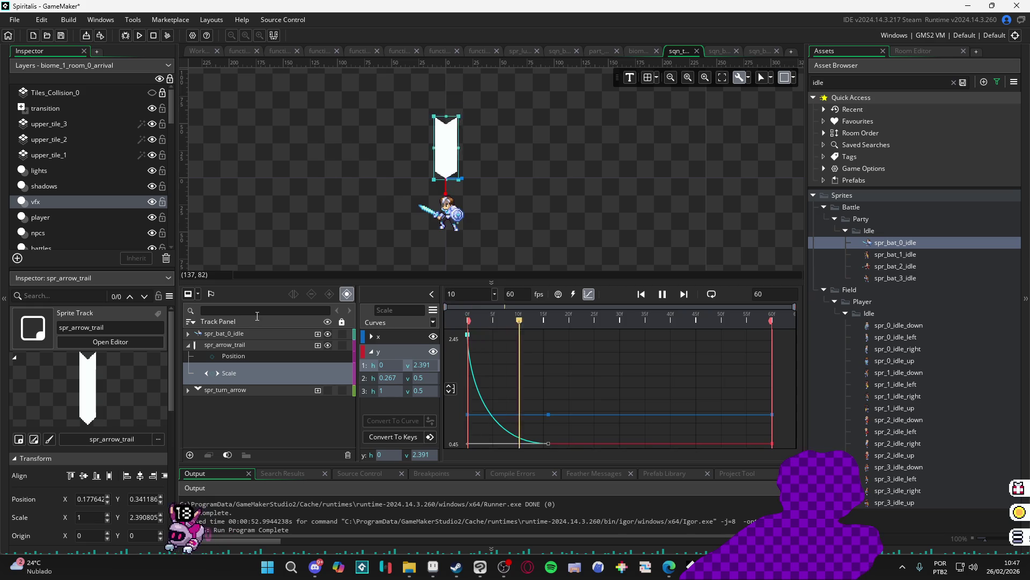
{"action": "left_click", "coordinate": [665, 295]}
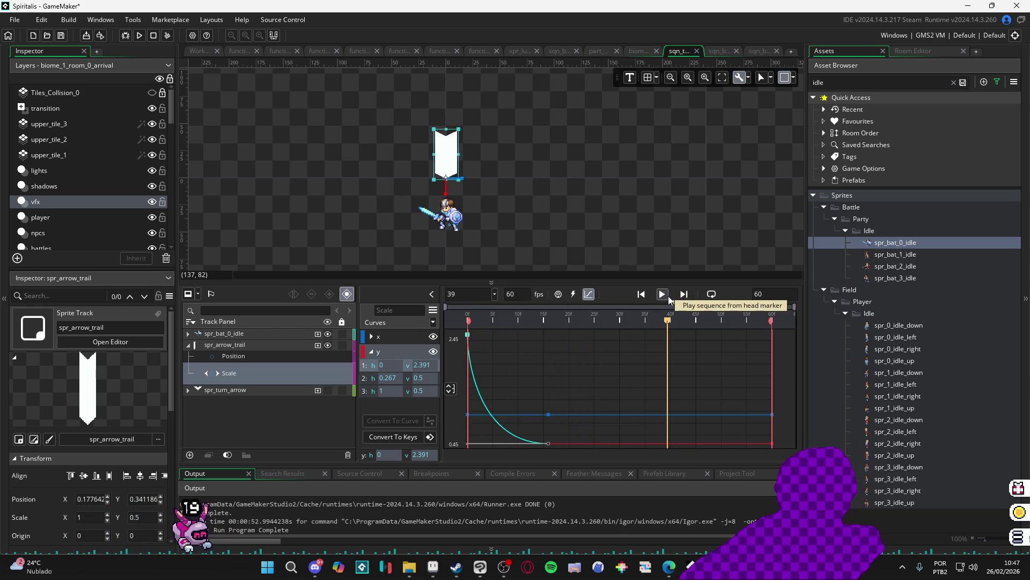
{"action": "left_click", "coordinate": [669, 295]}
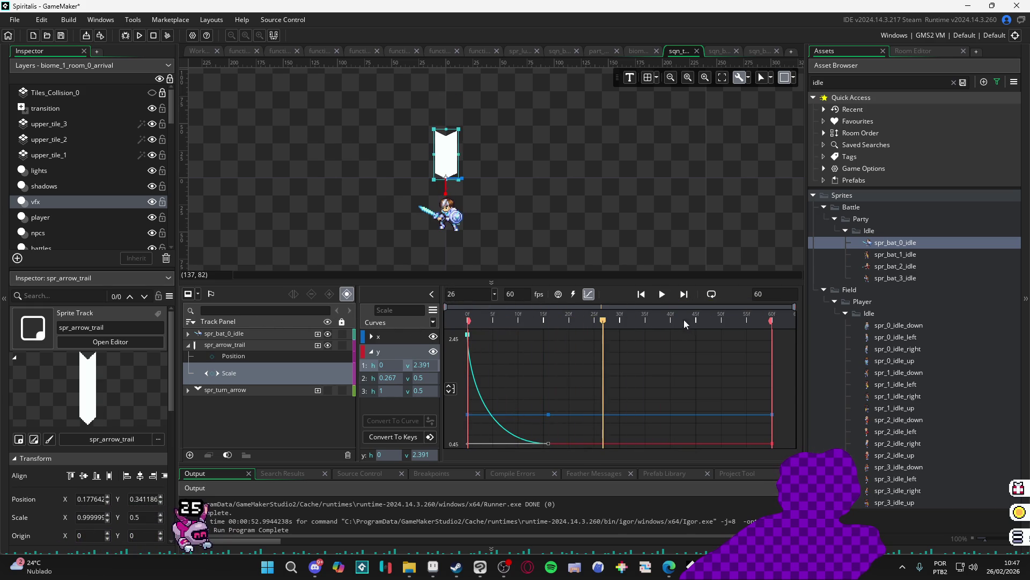
{"action": "left_click_drag", "start_coordinate": [549, 447], "coordinate": [542, 442]}
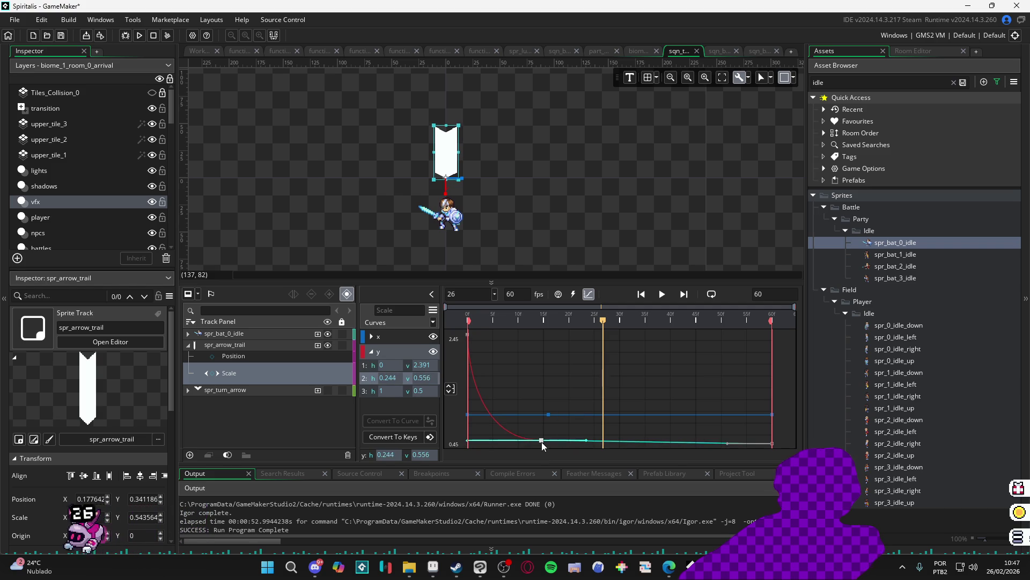
{"action": "key", "text": "ctrl+z"}
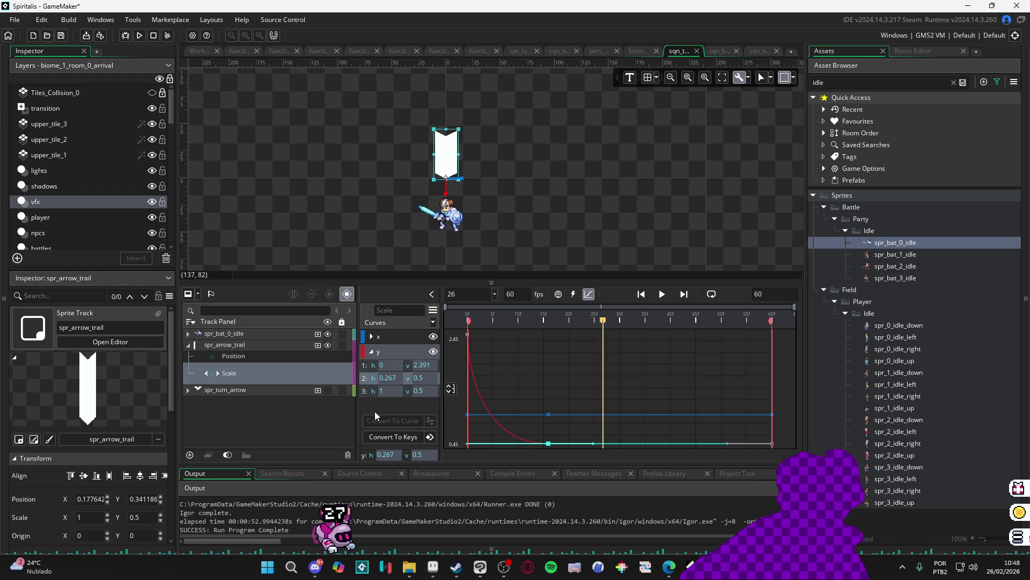
Move the second y-scale key earlier to h 0.15 by entering its time value
{"action": "left_click", "coordinate": [379, 456]}
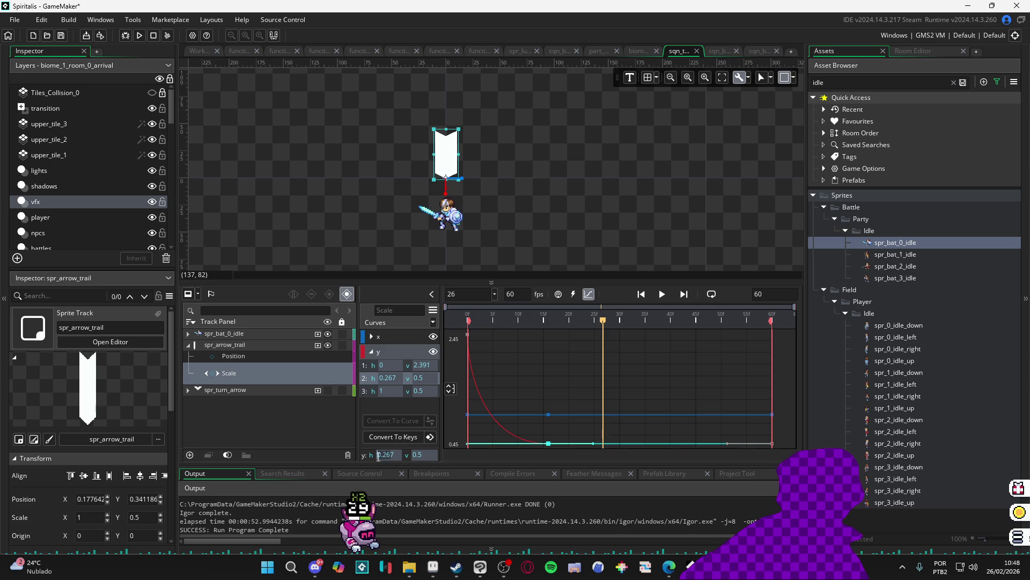
{"action": "mouse_move", "coordinate": [549, 444]}
{"action": "left_mouse_down"}
{"action": "mouse_move", "coordinate": [492, 441]}
{"action": "mouse_move", "coordinate": [548, 444]}
{"action": "left_mouse_up"}
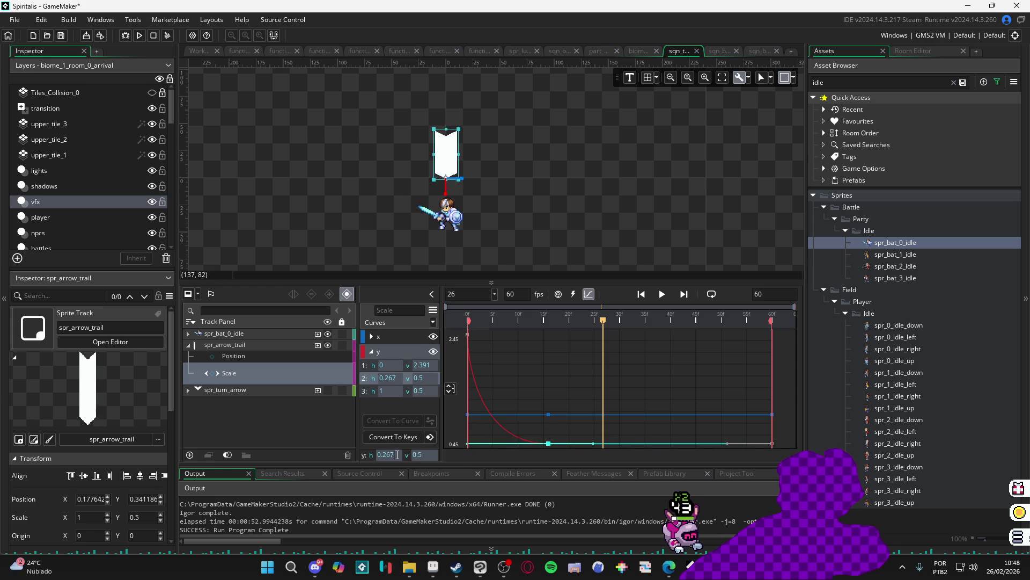
{"action": "type", "text": "0.1"}
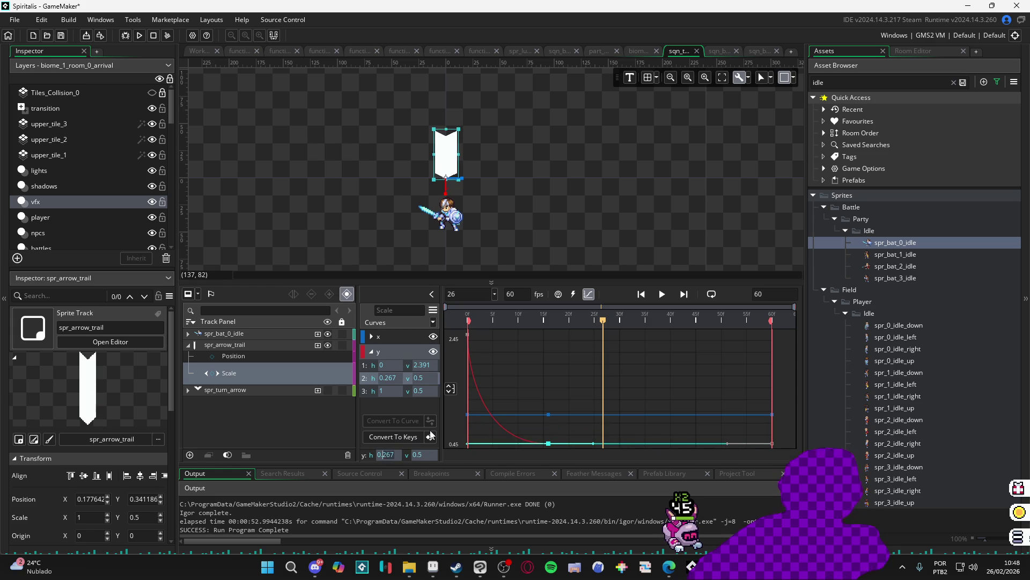
{"action": "key", "text": "Return"}
{"action": "key", "text": "space"}
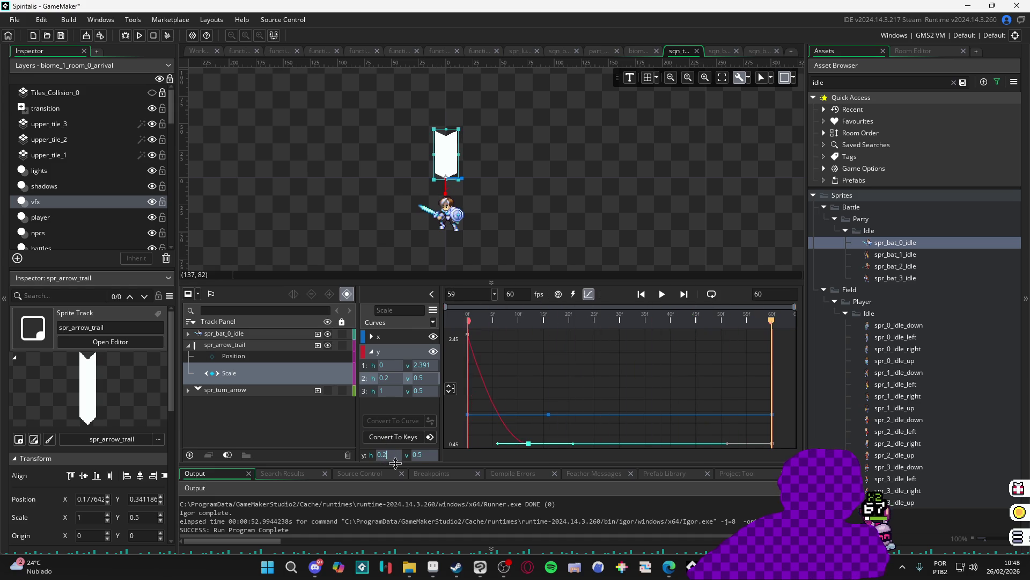
Replay the sequence from the start and return to the keyframe track view
{"action": "left_click", "coordinate": [660, 298]}
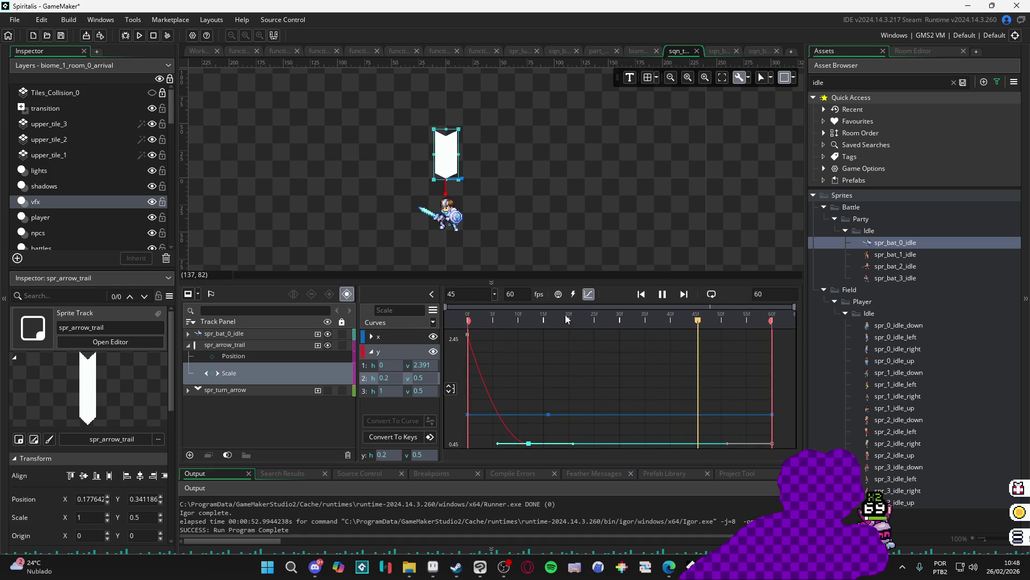
{"action": "left_click", "coordinate": [643, 294]}
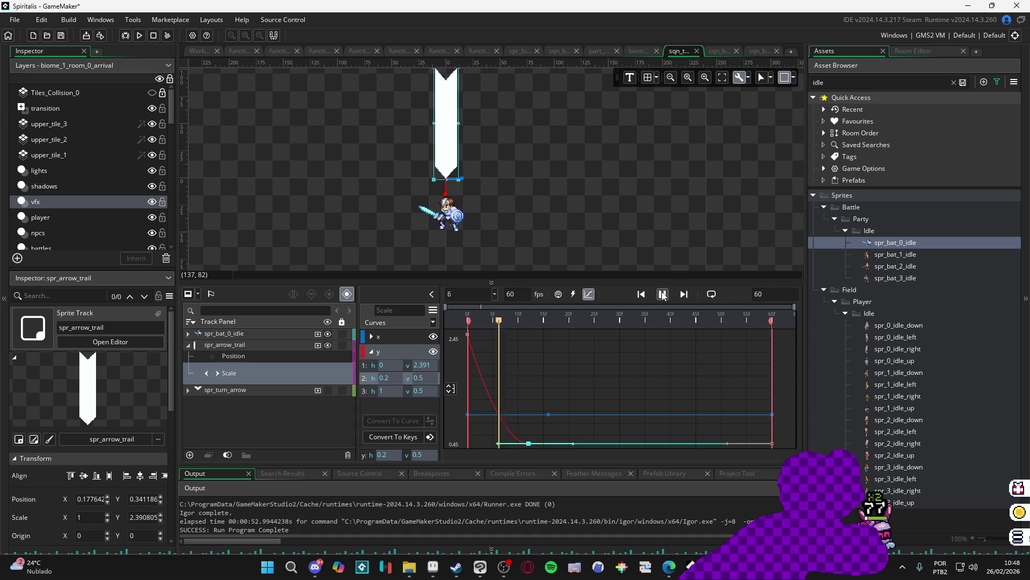
{"action": "left_click", "coordinate": [663, 294]}
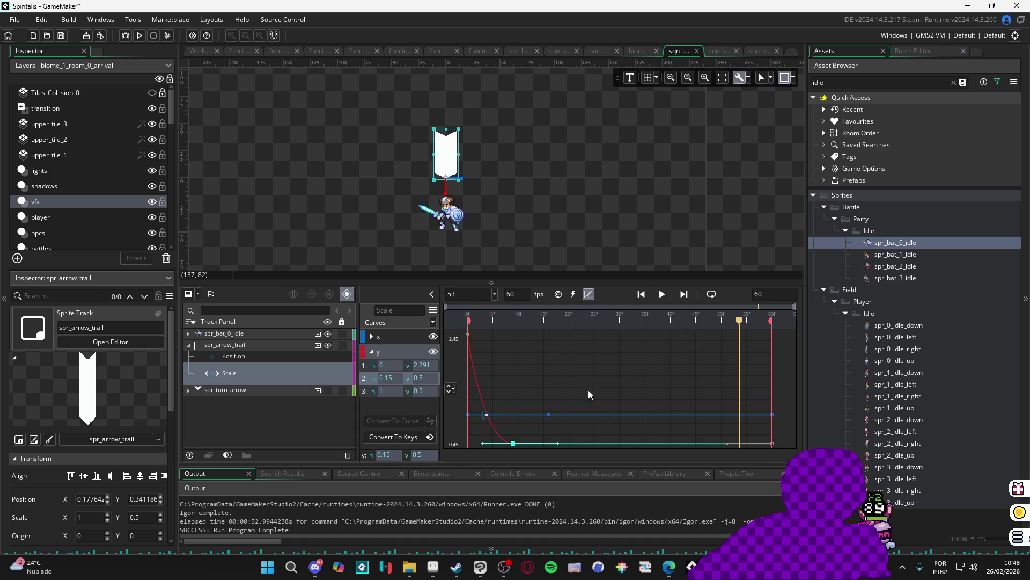
{"action": "left_click", "coordinate": [589, 294]}
{"action": "key", "text": "space"}
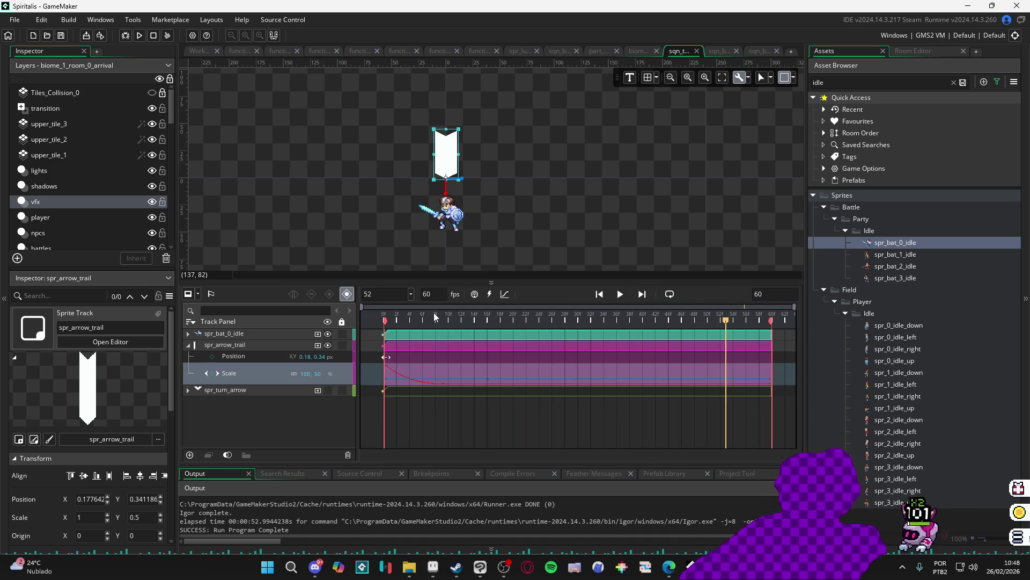
Make spr_turn_arrow visible again and move its clip to start near frame 7
{"action": "key", "text": "space"}
{"action": "left_click_drag", "start_coordinate": [428, 333], "coordinate": [296, 311]}
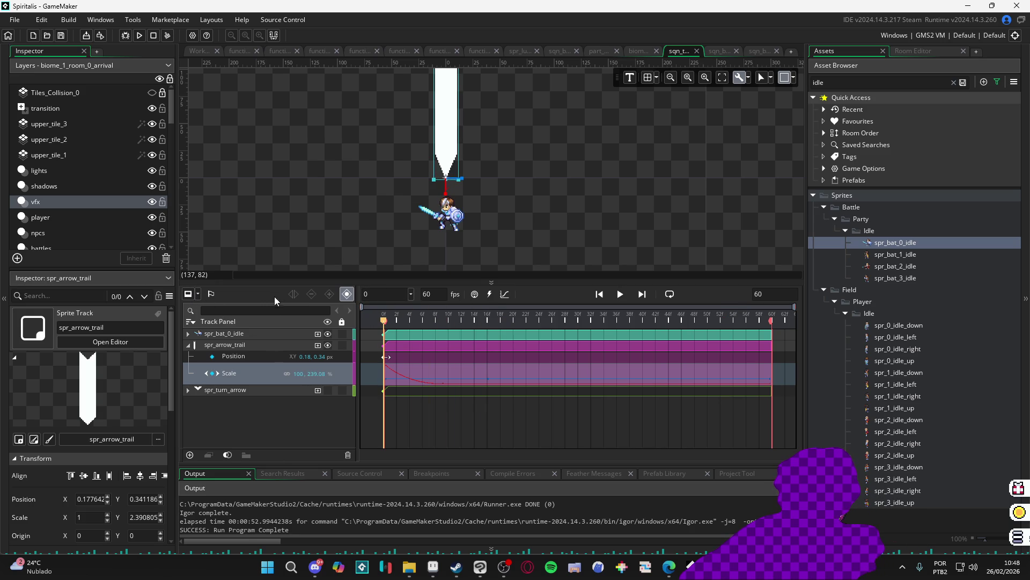
{"action": "key", "text": "space"}
{"action": "key", "text": "space"}
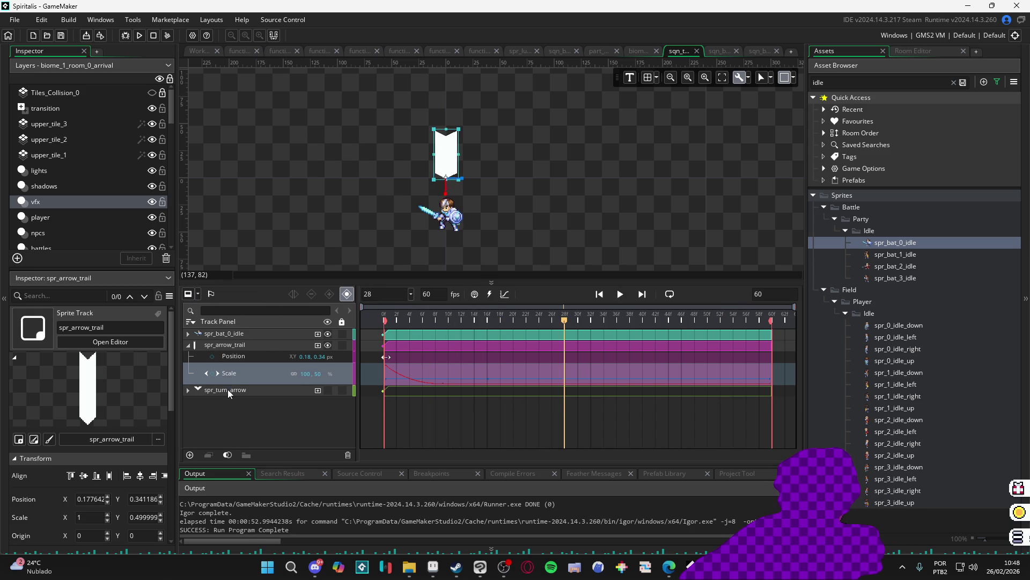
{"action": "left_click", "coordinate": [259, 389]}
{"action": "left_click", "coordinate": [327, 388]}
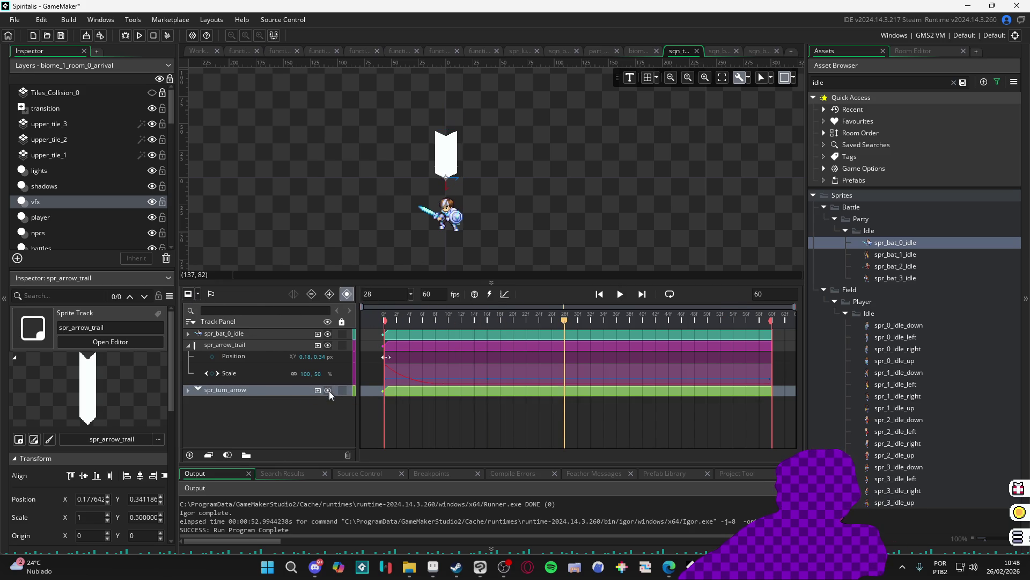
{"action": "left_click_drag", "start_coordinate": [428, 394], "coordinate": [473, 379]}
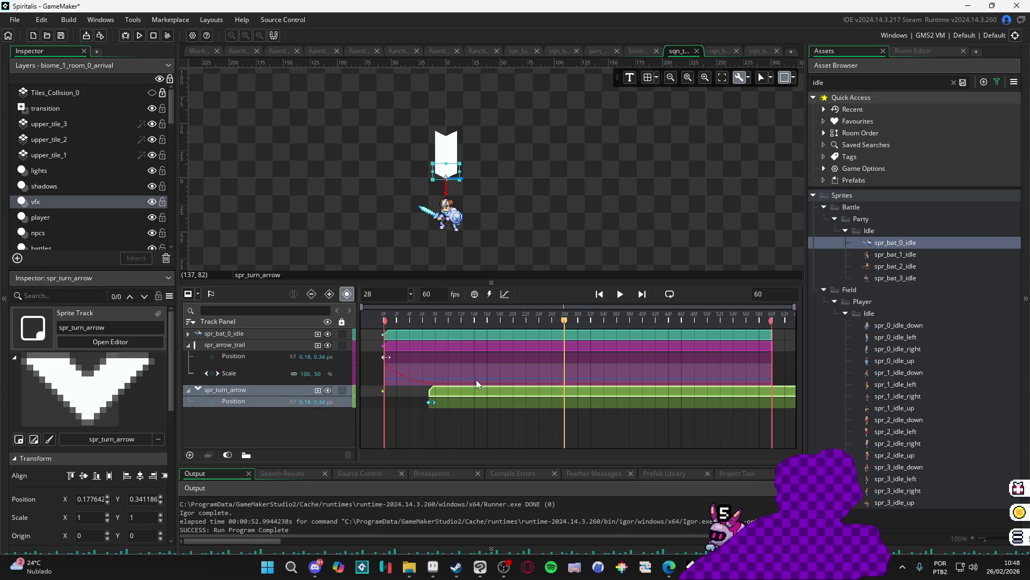
{"action": "mouse_move", "coordinate": [537, 319]}
{"action": "left_mouse_down"}
{"action": "mouse_move", "coordinate": [357, 331]}
{"action": "mouse_move", "coordinate": [429, 341]}
{"action": "left_mouse_up"}
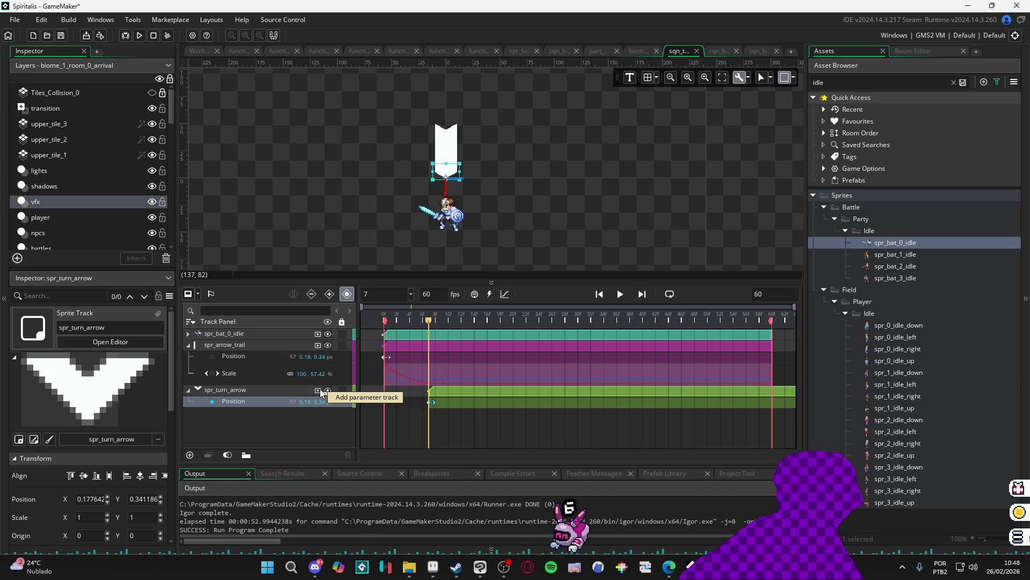
Add a Colour Multiply parameter track to spr_turn_arrow and switch to Aseprite
{"action": "left_click", "coordinate": [319, 391]}
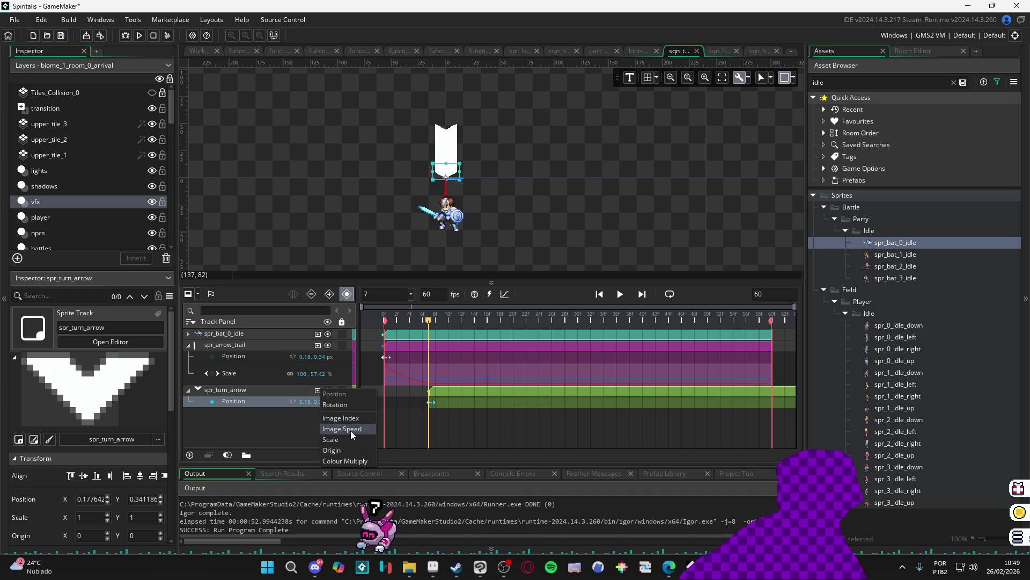
{"action": "left_click", "coordinate": [346, 460]}
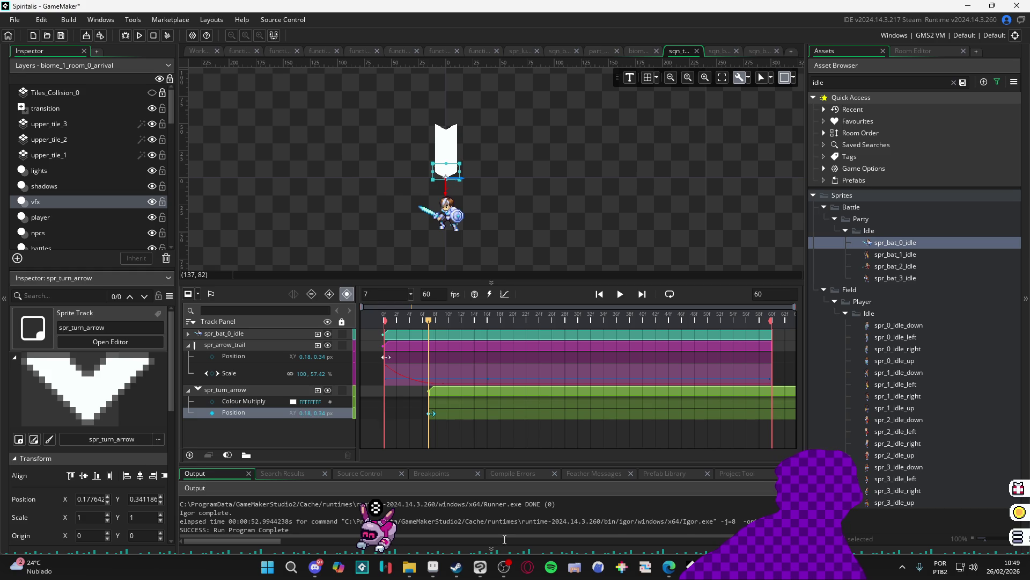
{"action": "left_click", "coordinate": [433, 566]}
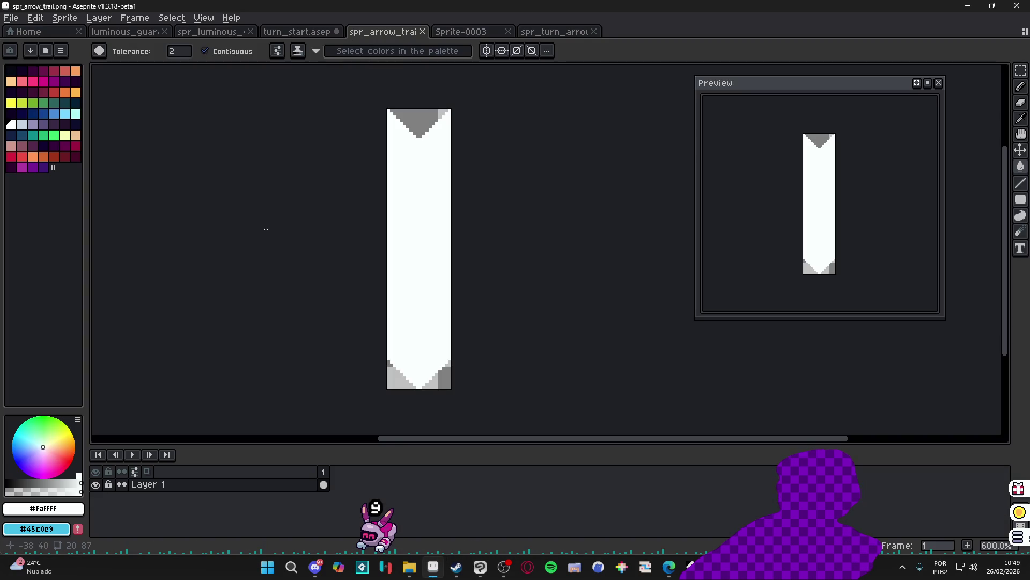
Eyedrop the cyan 73efe8 from turn_start.aseprite, copy its hex code, and minimize Aseprite
{"action": "left_click", "coordinate": [460, 31]}
{"action": "left_click", "coordinate": [553, 31]}
{"action": "left_click", "coordinate": [297, 31]}
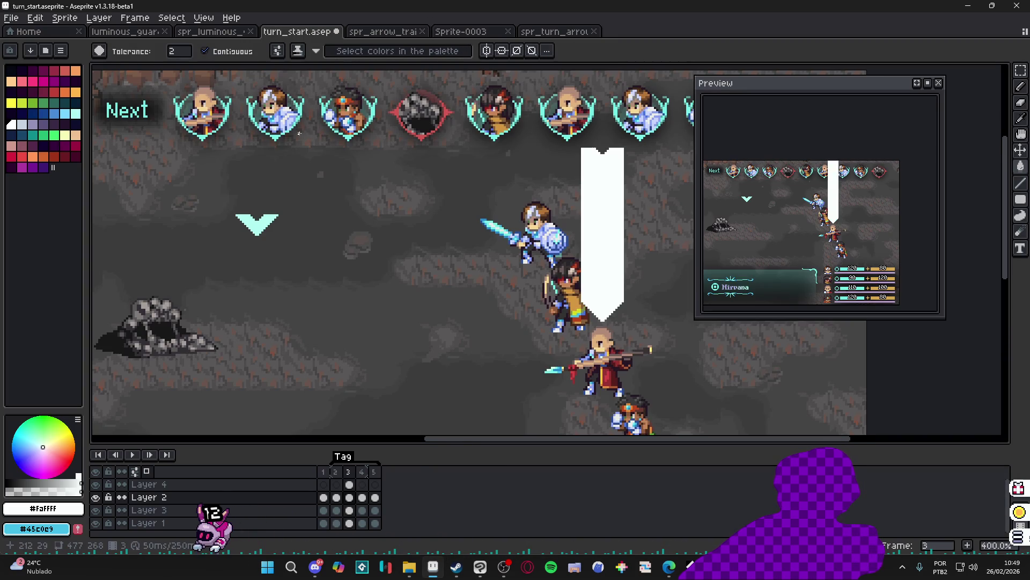
{"action": "scroll", "coordinate": [299, 133], "scroll_direction": "up", "scroll_amount": 8}
{"action": "left_click", "coordinate": [471, 138], "text": "alt"}
{"action": "left_click", "coordinate": [35, 514]}
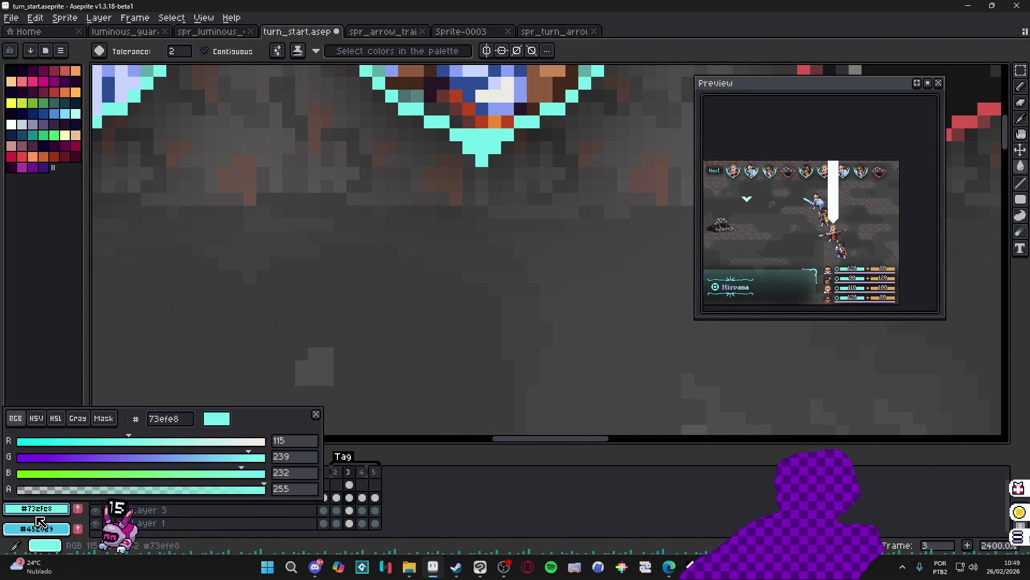
{"action": "left_click", "coordinate": [173, 422]}
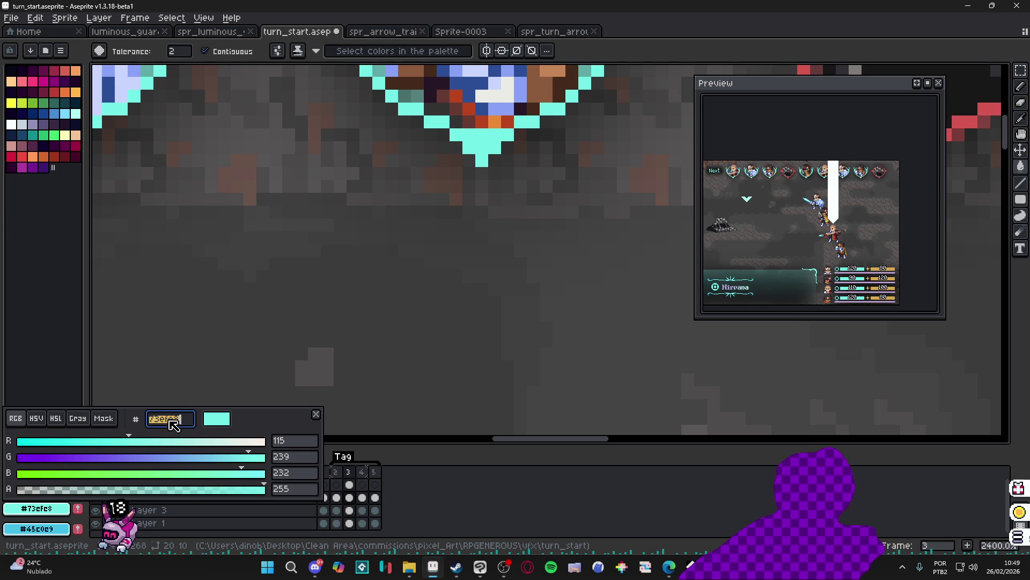
{"action": "key", "text": "Escape"}
{"action": "left_click", "coordinate": [972, 5]}
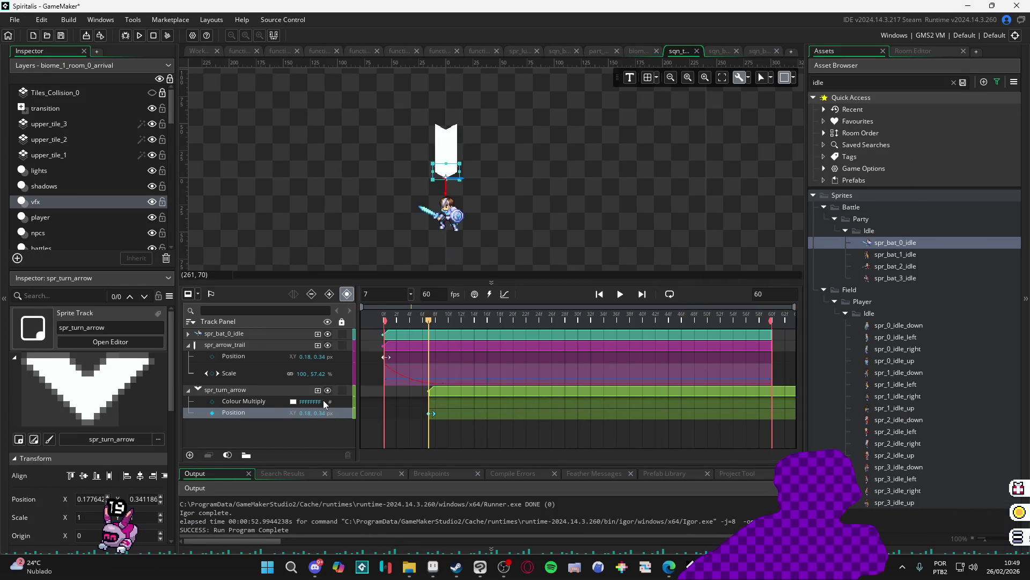
Set the turn arrow's Colour Multiply key to cyan 73EFE8
{"action": "left_click", "coordinate": [293, 402]}
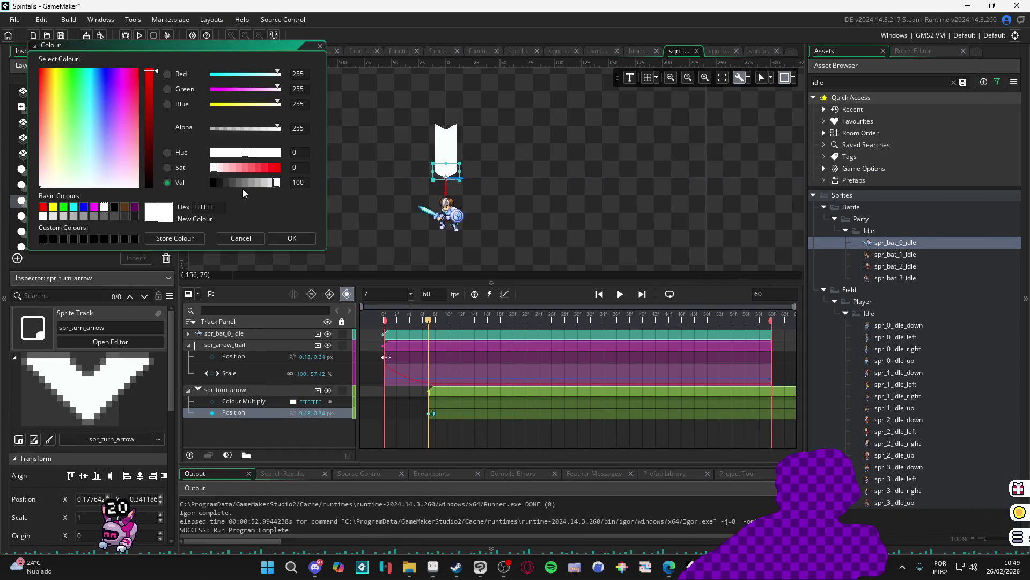
{"action": "type", "text": "73EFE8"}
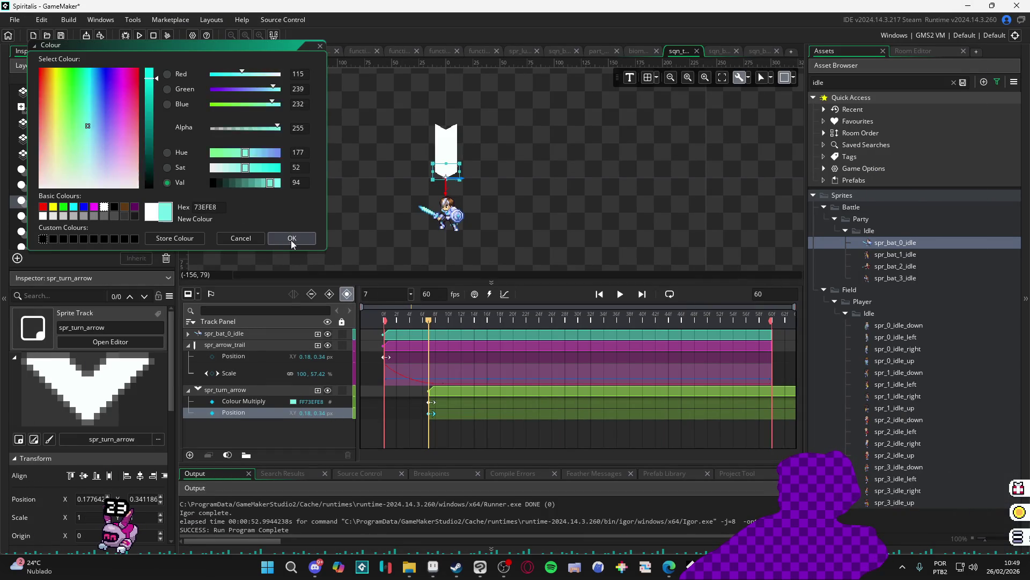
{"action": "left_click", "coordinate": [285, 237]}
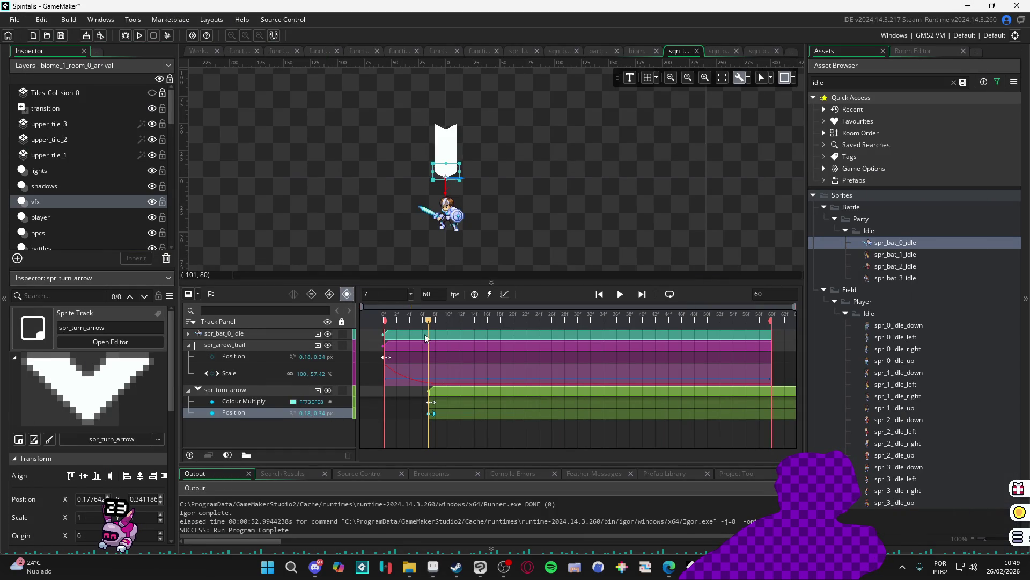
Shift the spr_turn_arrow clip to start at frame 9
{"action": "left_click", "coordinate": [430, 402]}
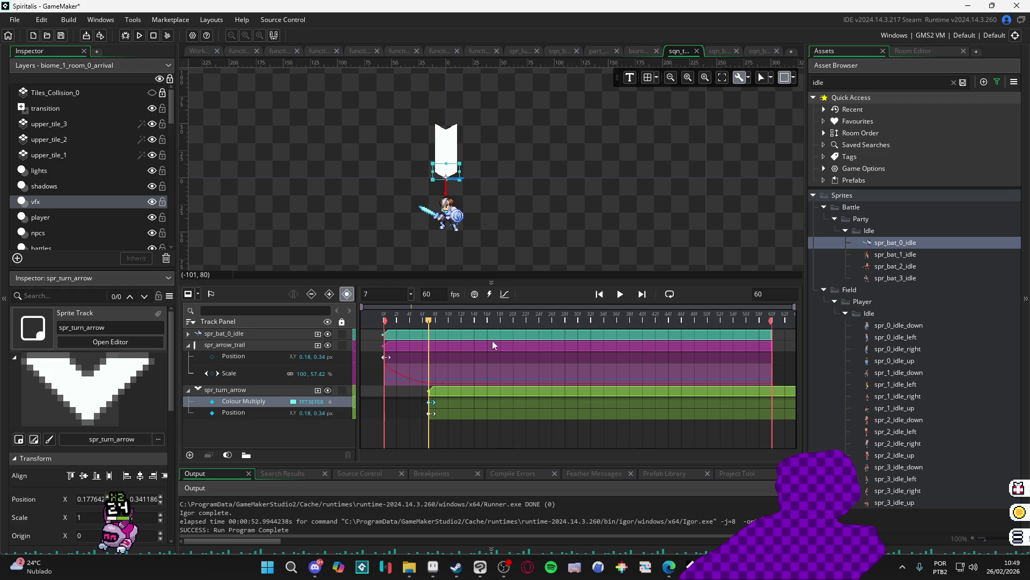
{"action": "mouse_move", "coordinate": [430, 321]}
{"action": "left_mouse_down"}
{"action": "mouse_move", "coordinate": [451, 321]}
{"action": "mouse_move", "coordinate": [434, 321]}
{"action": "mouse_move", "coordinate": [442, 321]}
{"action": "left_mouse_up"}
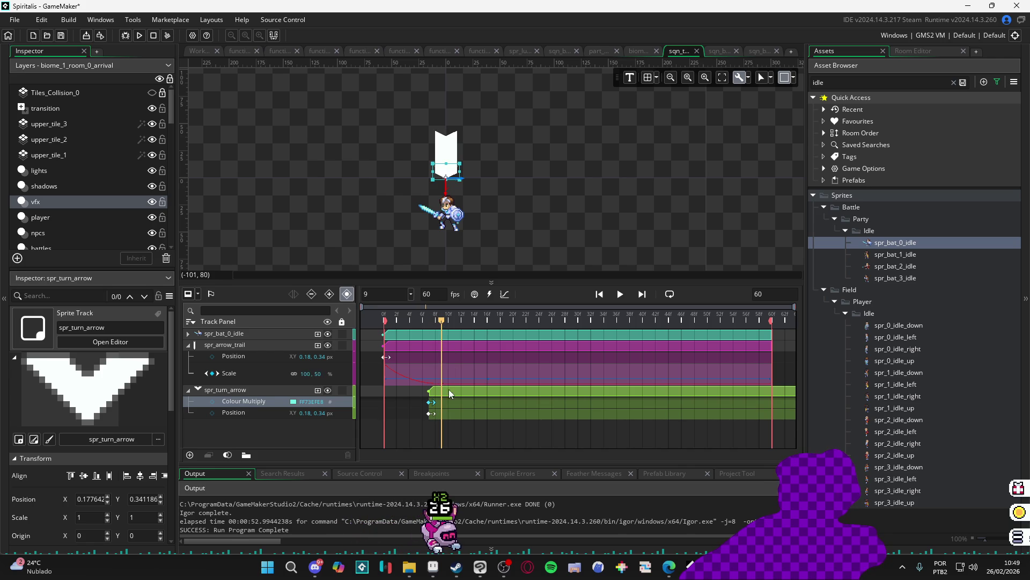
{"action": "left_click_drag", "start_coordinate": [449, 388], "coordinate": [465, 387]}
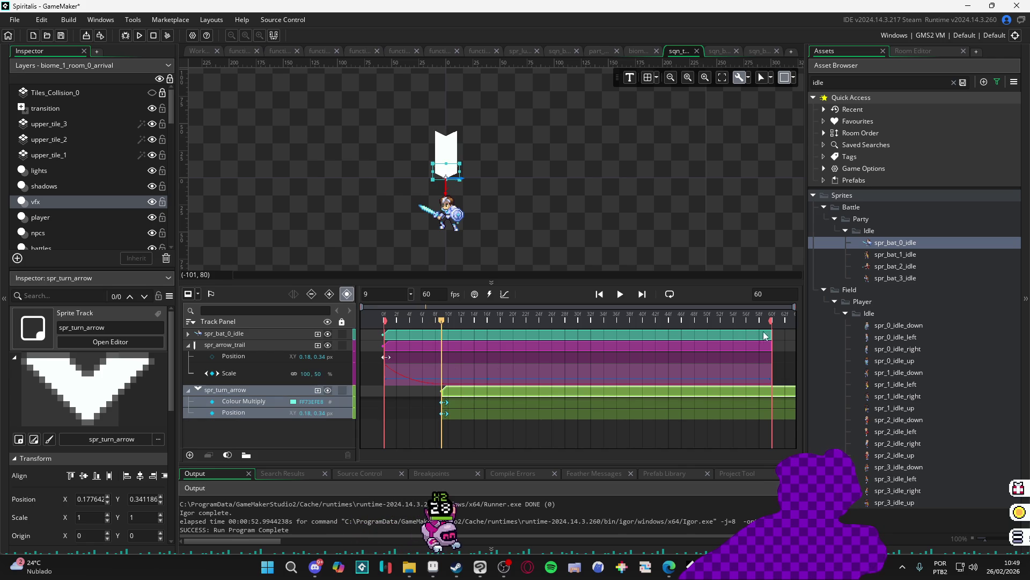
Keep the spr_bat_0_idle clip running the full 60 frames
{"action": "left_click_drag", "start_coordinate": [766, 335], "coordinate": [440, 333]}
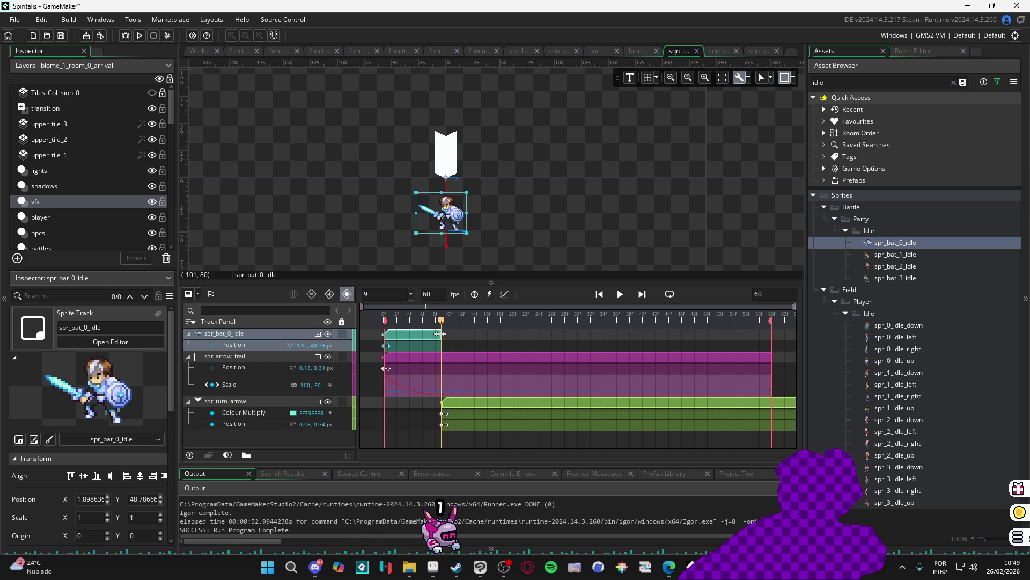
{"action": "scroll", "coordinate": [464, 400], "scroll_direction": "down", "scroll_amount": 10}
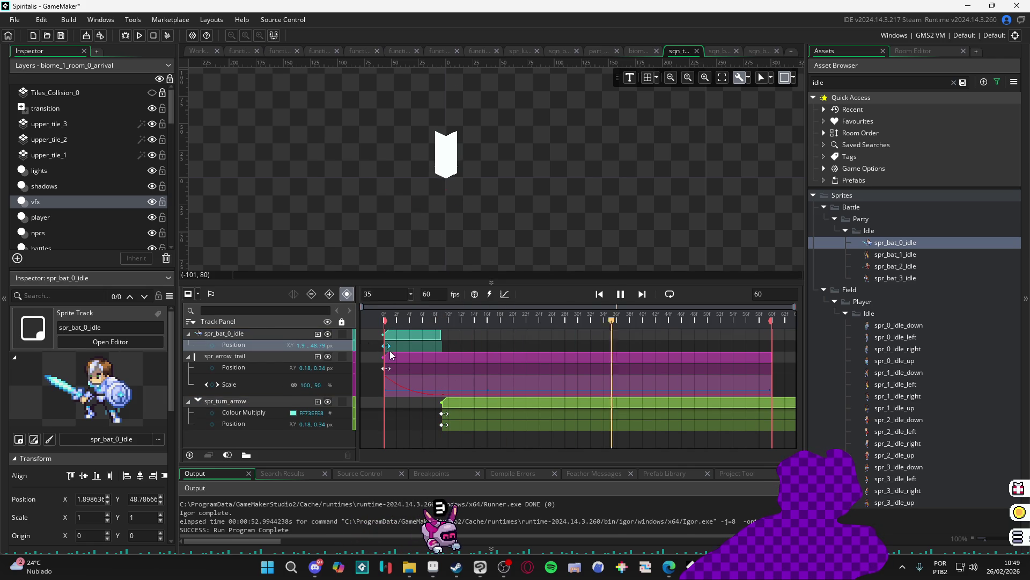
{"action": "left_click", "coordinate": [463, 398]}
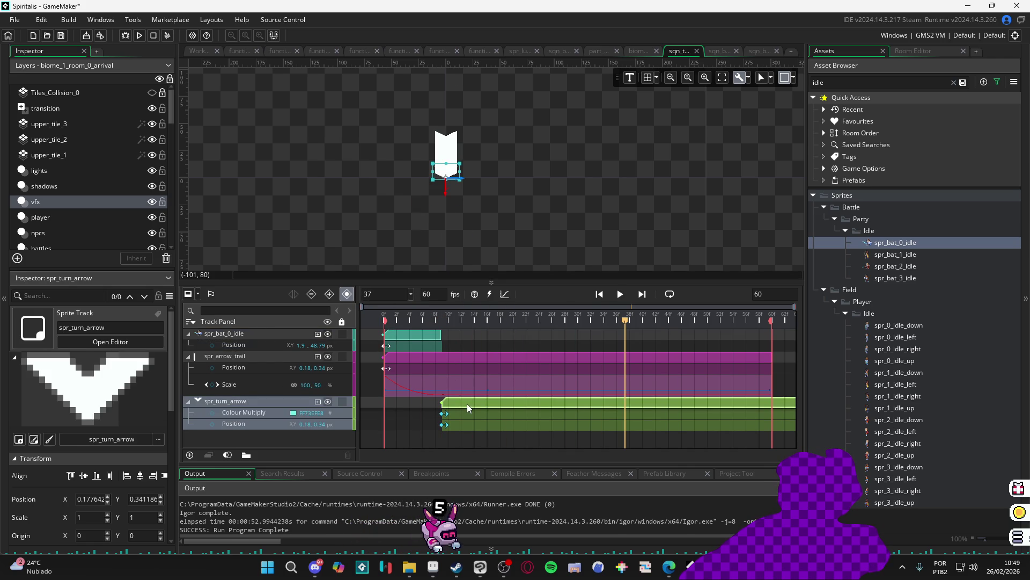
{"action": "left_click", "coordinate": [479, 332]}
{"action": "left_click", "coordinate": [486, 359]}
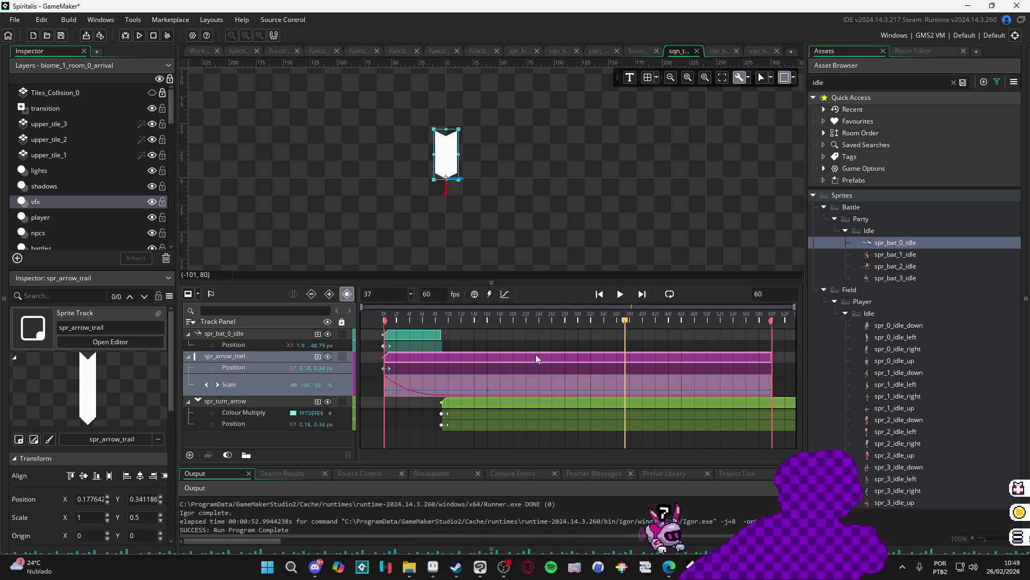
{"action": "mouse_move", "coordinate": [439, 334]}
{"action": "left_mouse_down"}
{"action": "mouse_move", "coordinate": [771, 334]}
{"action": "mouse_move", "coordinate": [610, 356]}
{"action": "mouse_move", "coordinate": [435, 357]}
{"action": "left_mouse_up"}
Cut the spr_arrow_trail clip to end near frame 9 and replay from the start
{"action": "left_click", "coordinate": [448, 321]}
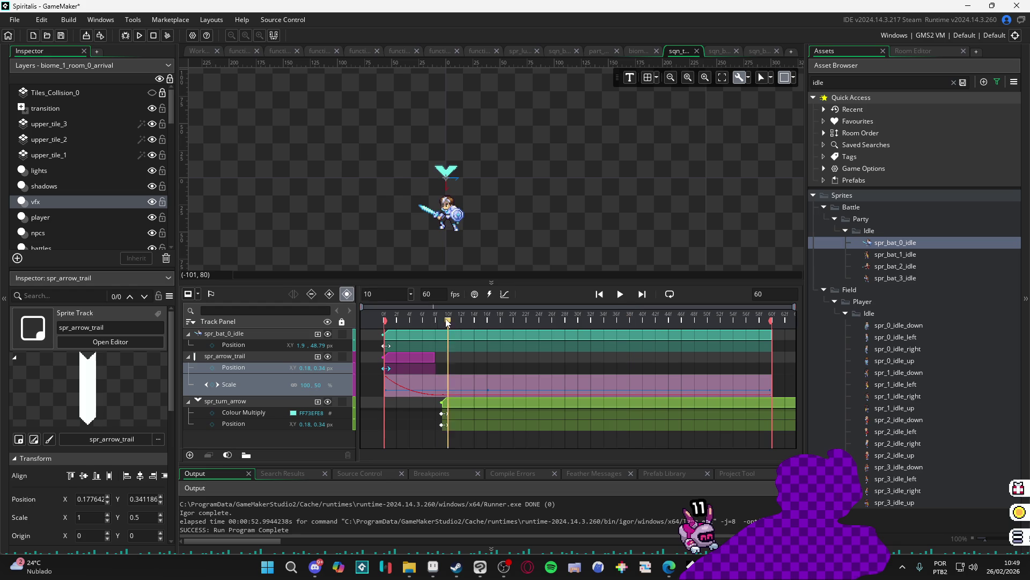
{"action": "left_click", "coordinate": [434, 356]}
{"action": "left_click_drag", "start_coordinate": [447, 321], "coordinate": [310, 302]}
{"action": "key", "text": "space"}
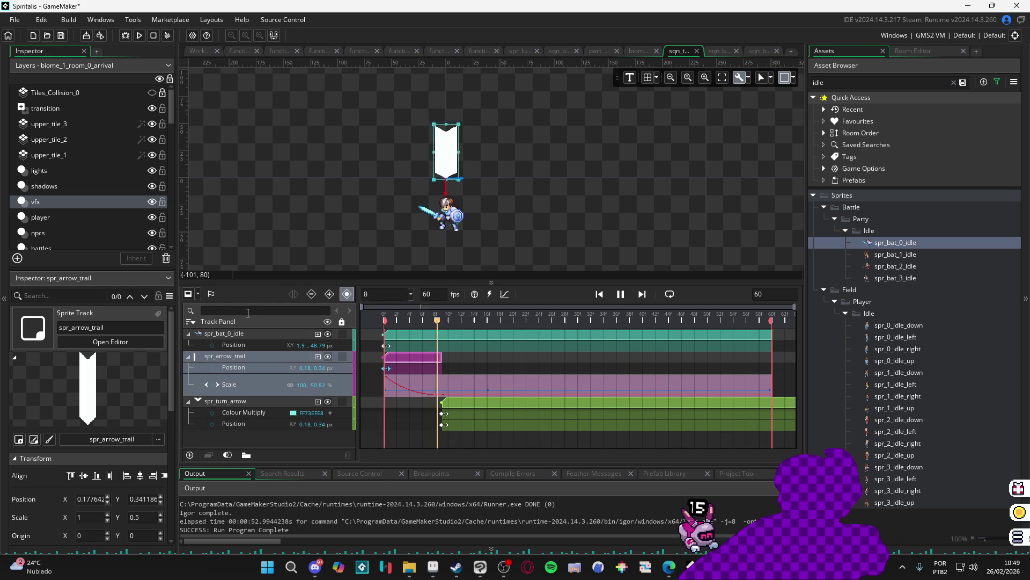
{"action": "key", "text": "space"}
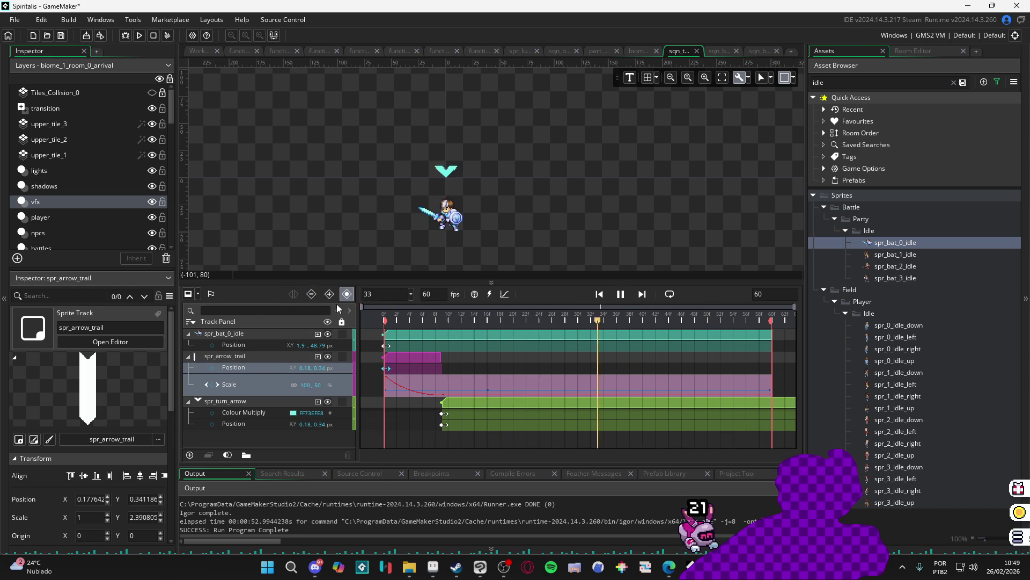
{"action": "key", "text": "space"}
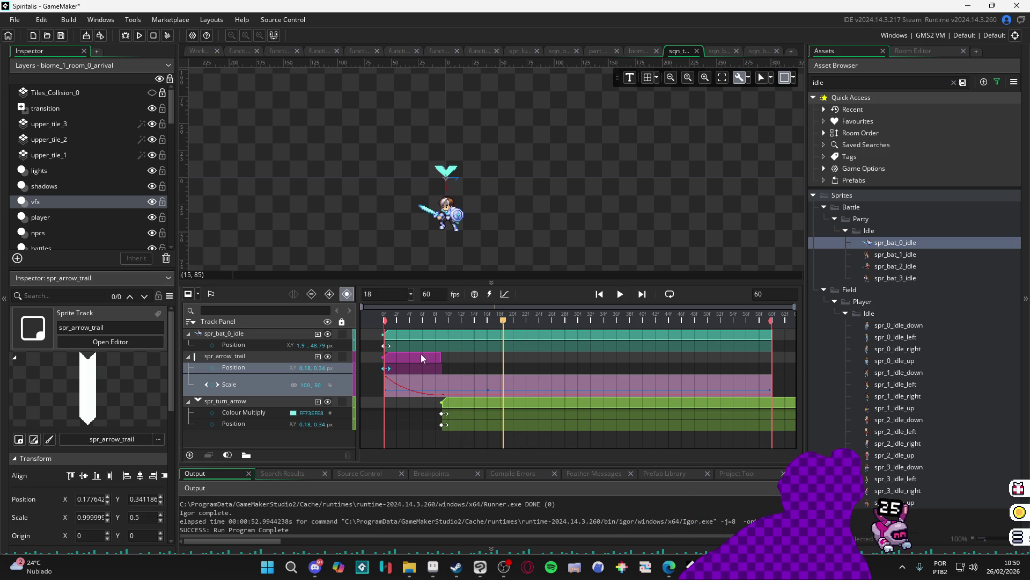
{"action": "key", "text": "space"}
{"action": "left_click_drag", "start_coordinate": [409, 311], "coordinate": [362, 309]}
{"action": "key", "text": "space"}
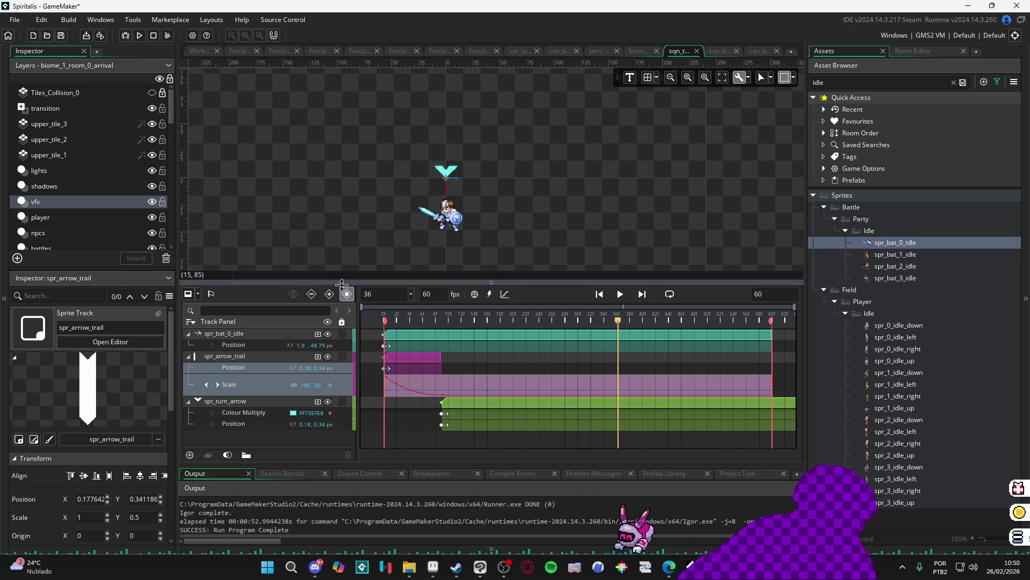
{"action": "mouse_move", "coordinate": [397, 321]}
{"action": "left_mouse_down"}
{"action": "mouse_move", "coordinate": [384, 320]}
{"action": "mouse_move", "coordinate": [454, 321]}
{"action": "mouse_move", "coordinate": [335, 301]}
{"action": "mouse_move", "coordinate": [462, 317]}
{"action": "mouse_move", "coordinate": [374, 304]}
{"action": "left_mouse_up"}
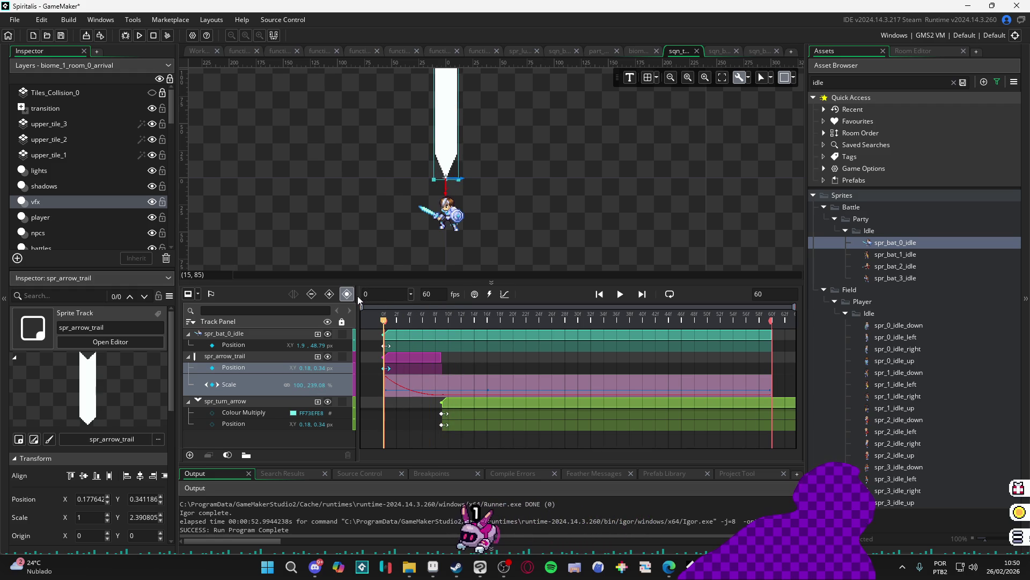
Check the arrow trail's scale at frames 7 and 5 and zoom into the room canvas
{"action": "mouse_move", "coordinate": [359, 295]}
{"action": "left_mouse_down"}
{"action": "mouse_move", "coordinate": [444, 286]}
{"action": "mouse_move", "coordinate": [373, 294]}
{"action": "mouse_move", "coordinate": [433, 295]}
{"action": "mouse_move", "coordinate": [425, 301]}
{"action": "left_mouse_up"}
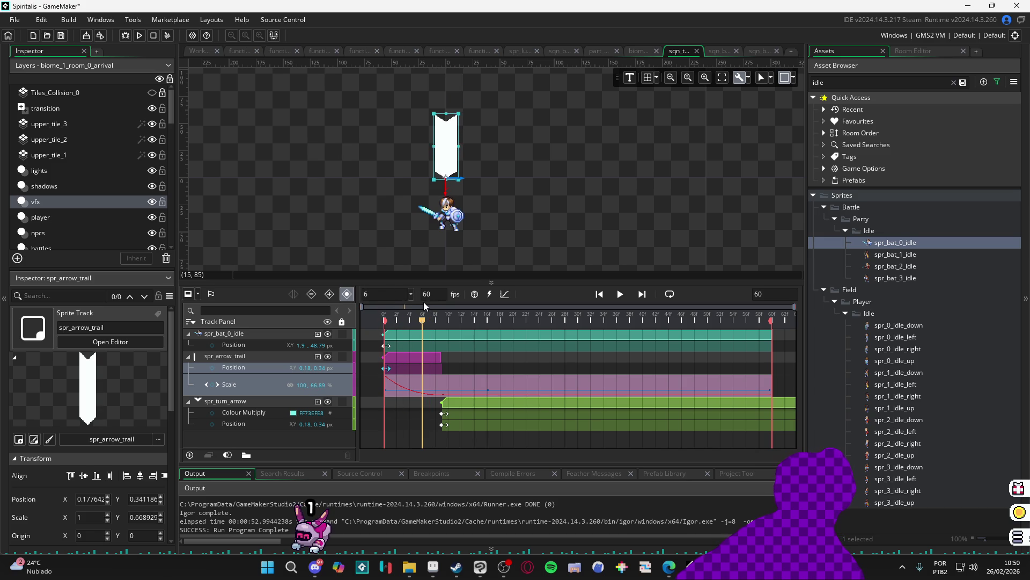
{"action": "mouse_move", "coordinate": [423, 302]}
{"action": "left_mouse_down"}
{"action": "mouse_move", "coordinate": [444, 307]}
{"action": "mouse_move", "coordinate": [403, 318]}
{"action": "left_mouse_up"}
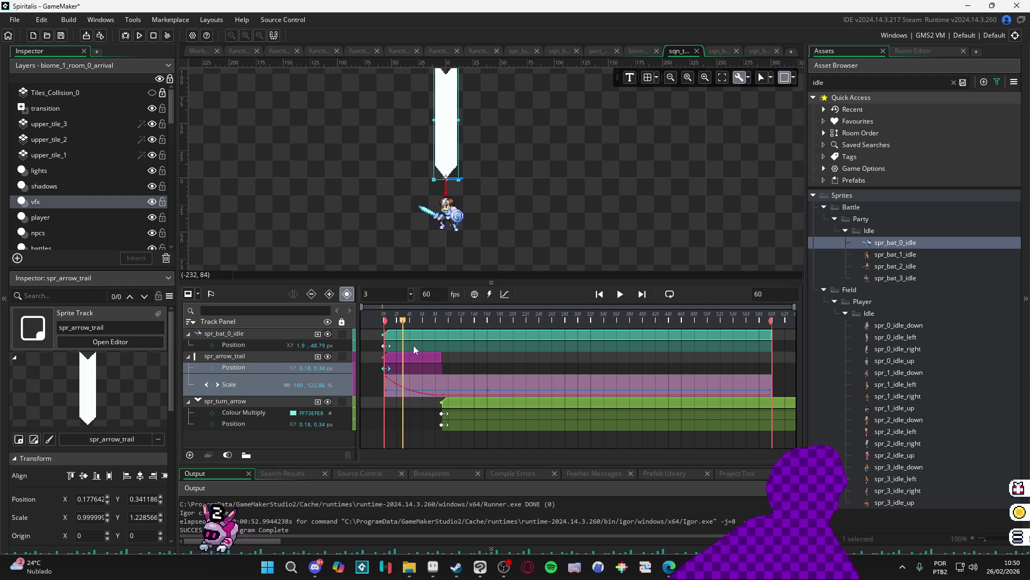
{"action": "scroll", "coordinate": [397, 172], "scroll_direction": "up", "scroll_amount": 2}
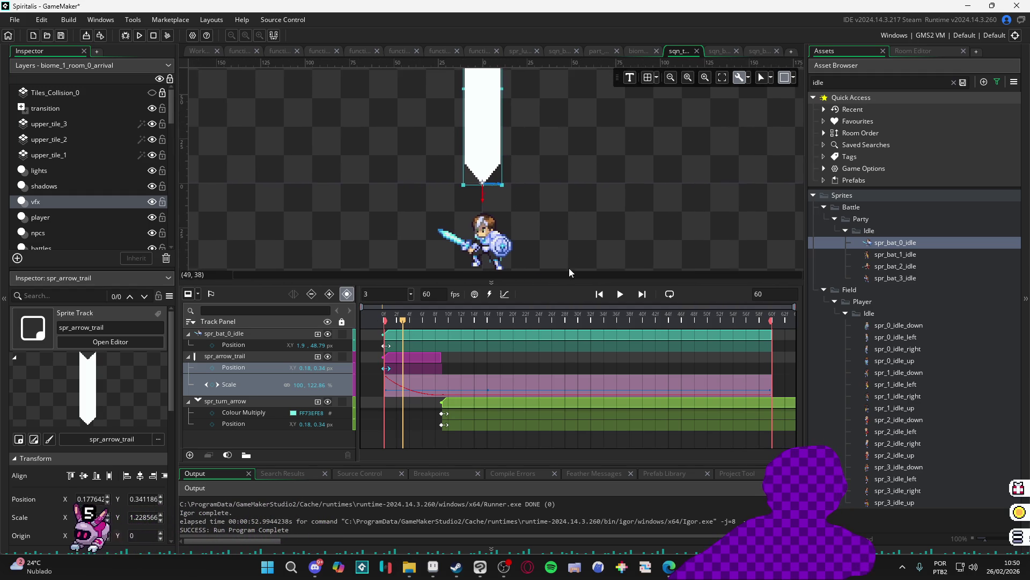
Shrink the timeline for a taller room view and scrub through frames 1–10
{"action": "left_click_drag", "start_coordinate": [556, 281], "coordinate": [556, 332]}
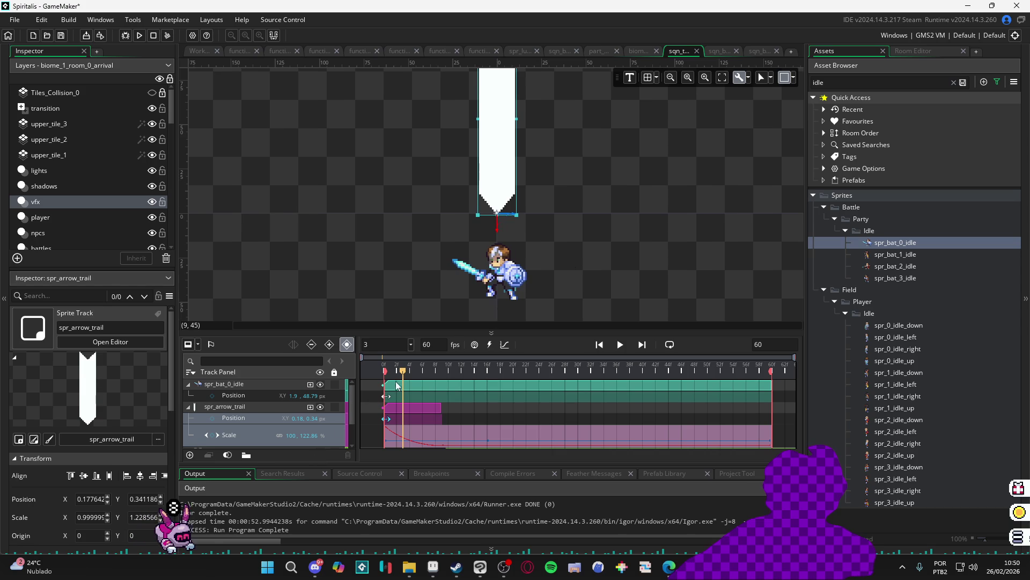
{"action": "left_click_drag", "start_coordinate": [385, 375], "coordinate": [441, 373]}
{"action": "scroll", "coordinate": [268, 415], "scroll_direction": "down", "scroll_amount": 2}
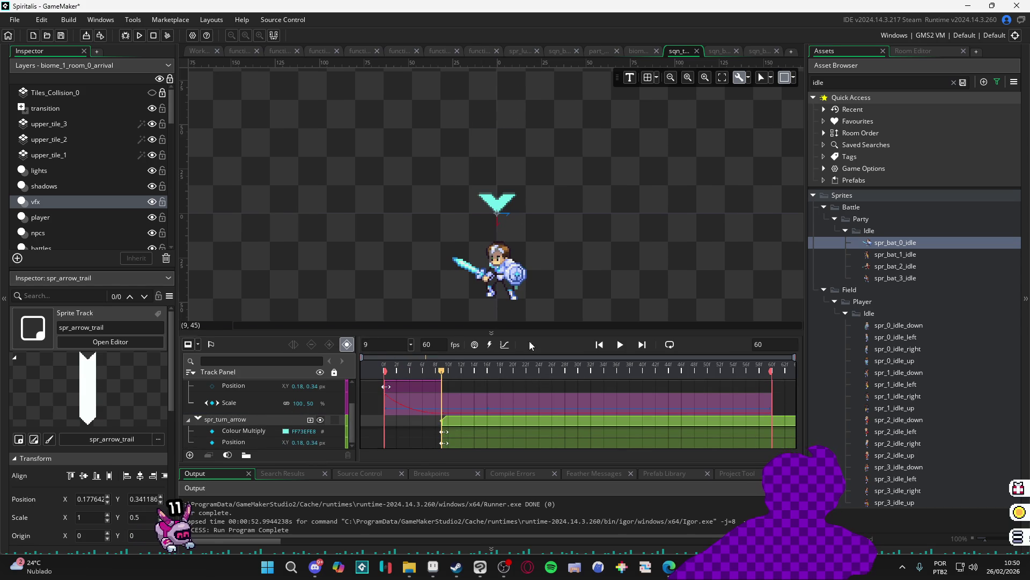
Convert the arrow trail's Scale y curve at frame 9 into keyframes, then return to frame 0
{"action": "left_click", "coordinate": [504, 344]}
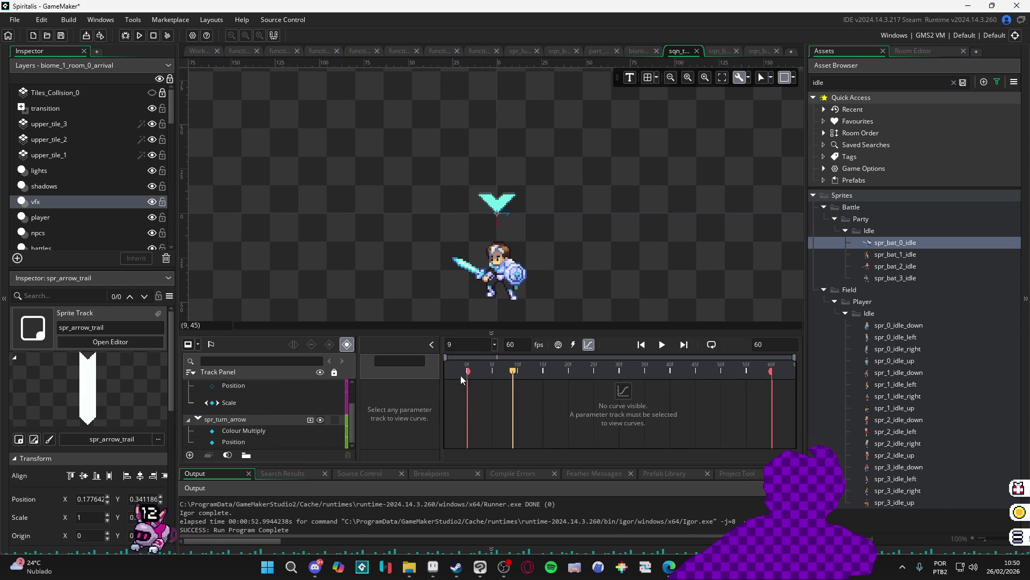
{"action": "left_click", "coordinate": [266, 403]}
{"action": "left_click", "coordinate": [513, 445]}
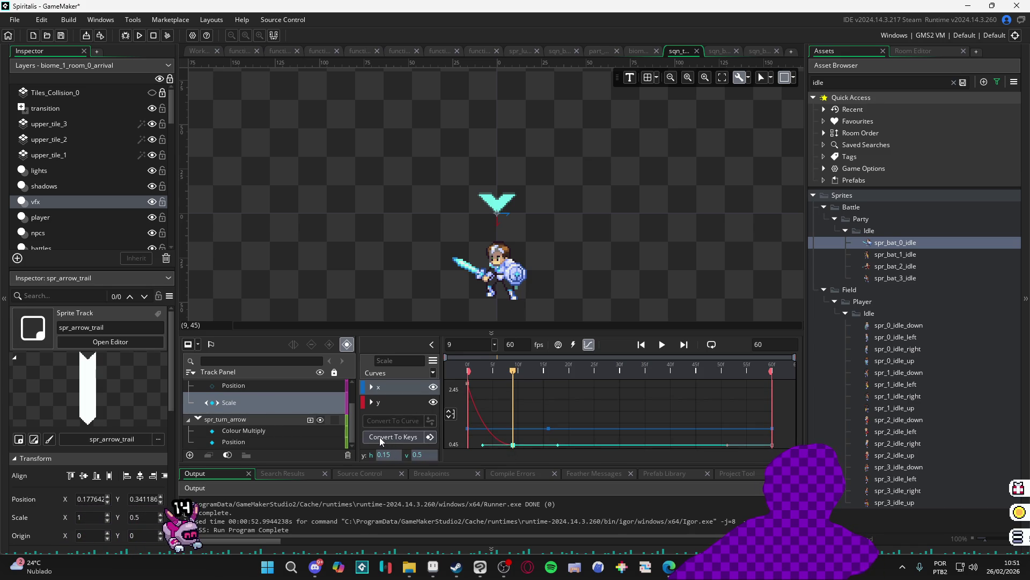
{"action": "left_click", "coordinate": [378, 437]}
{"action": "left_click", "coordinate": [589, 344]}
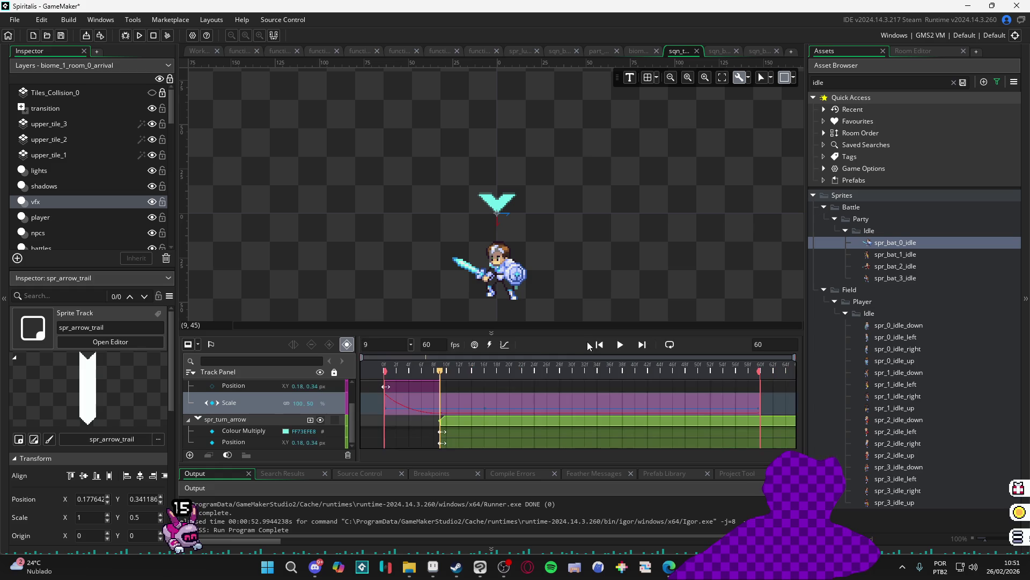
{"action": "scroll", "coordinate": [454, 400], "scroll_direction": "up", "scroll_amount": 2}
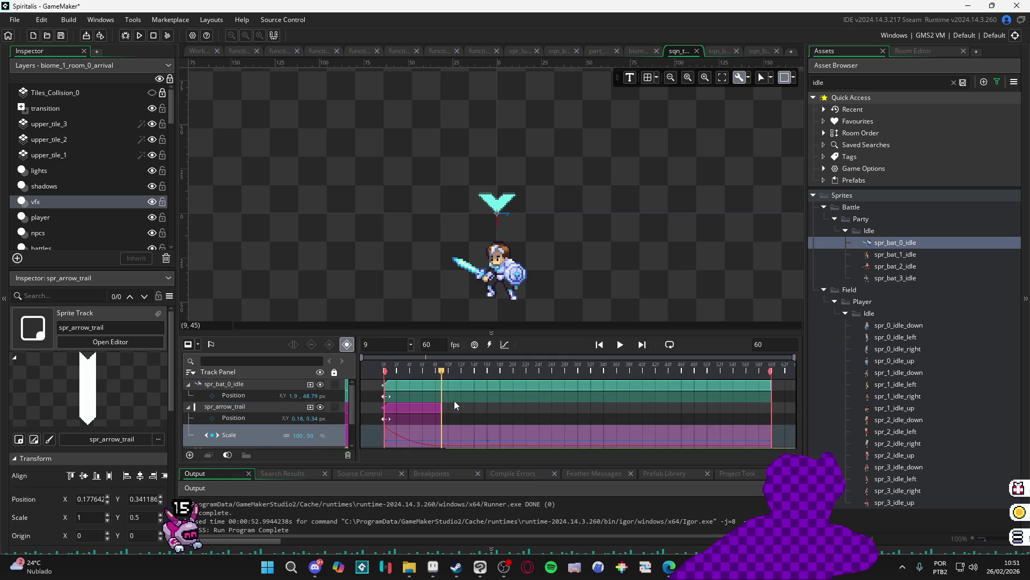
{"action": "left_click", "coordinate": [384, 369]}
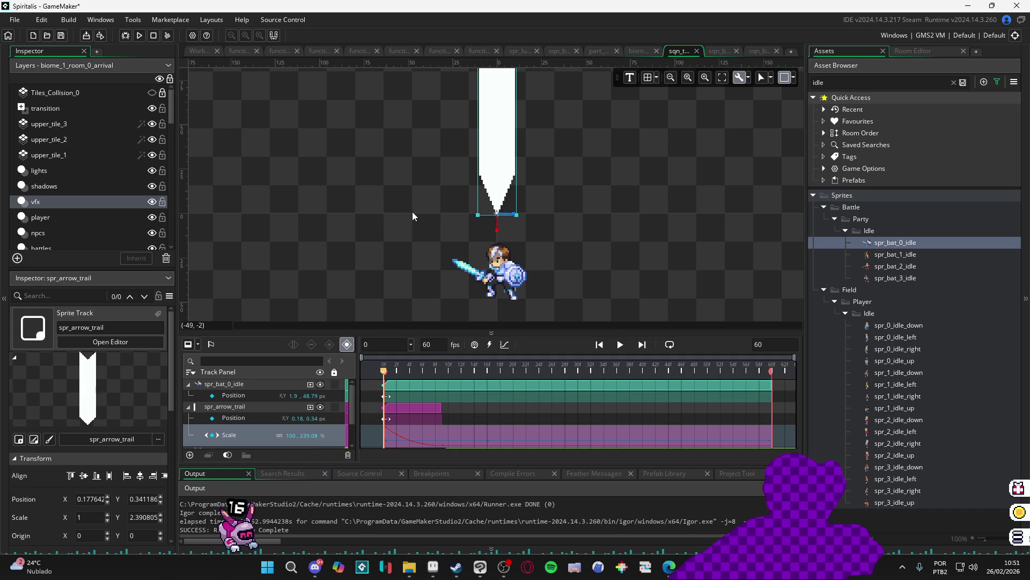
{"action": "scroll", "coordinate": [416, 221], "scroll_direction": "down", "scroll_amount": 2}
{"action": "scroll", "coordinate": [416, 218], "scroll_direction": "down", "scroll_amount": 2}
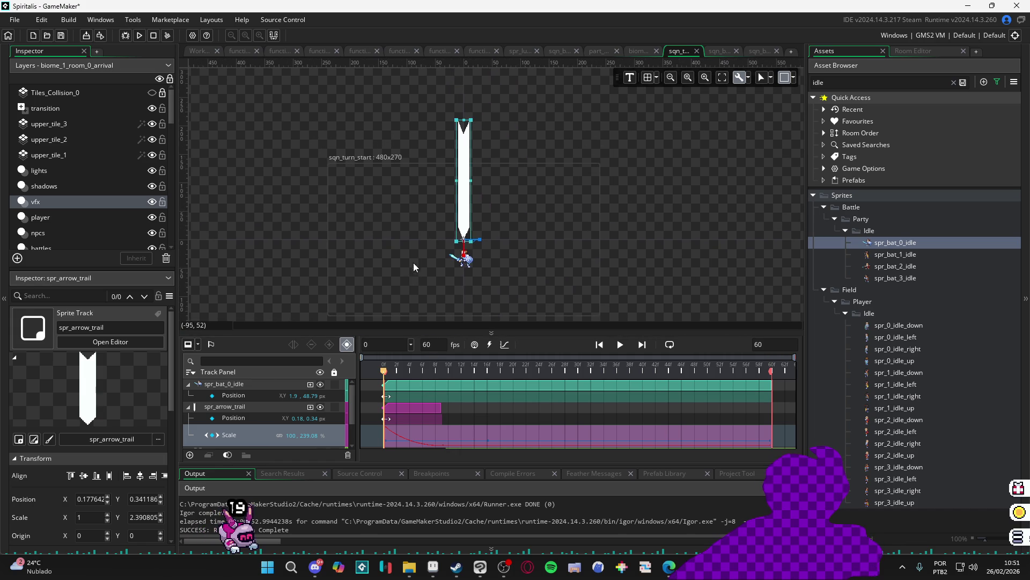
{"action": "mouse_move", "coordinate": [413, 369]}
{"action": "left_mouse_down"}
{"action": "mouse_move", "coordinate": [426, 369]}
{"action": "mouse_move", "coordinate": [376, 369]}
{"action": "left_mouse_up"}
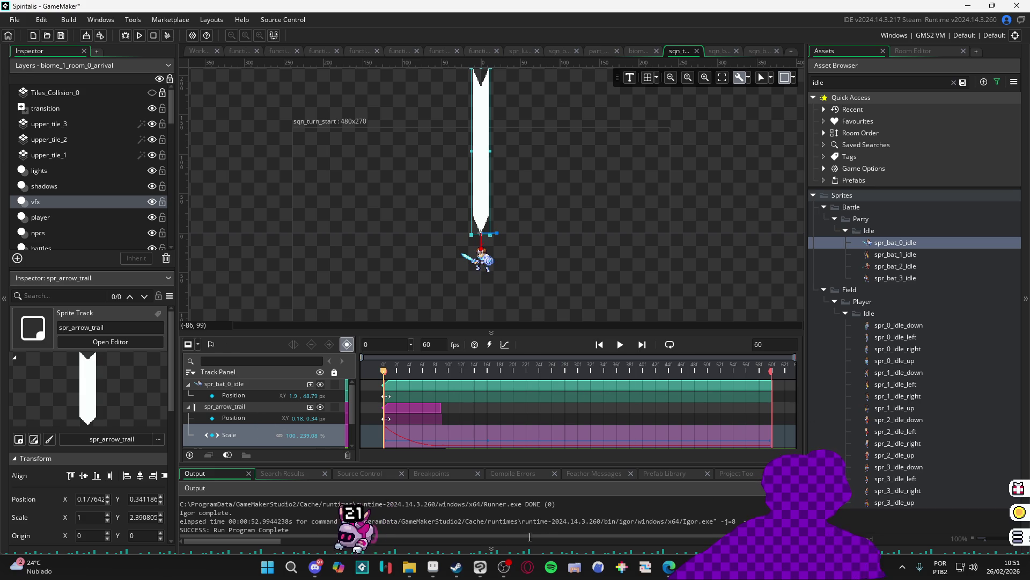
{"action": "left_click", "coordinate": [432, 566]}
Switch to the spr_arrow_trail document in Aseprite
{"action": "scroll", "coordinate": [450, 266], "scroll_direction": "down", "scroll_amount": 6}
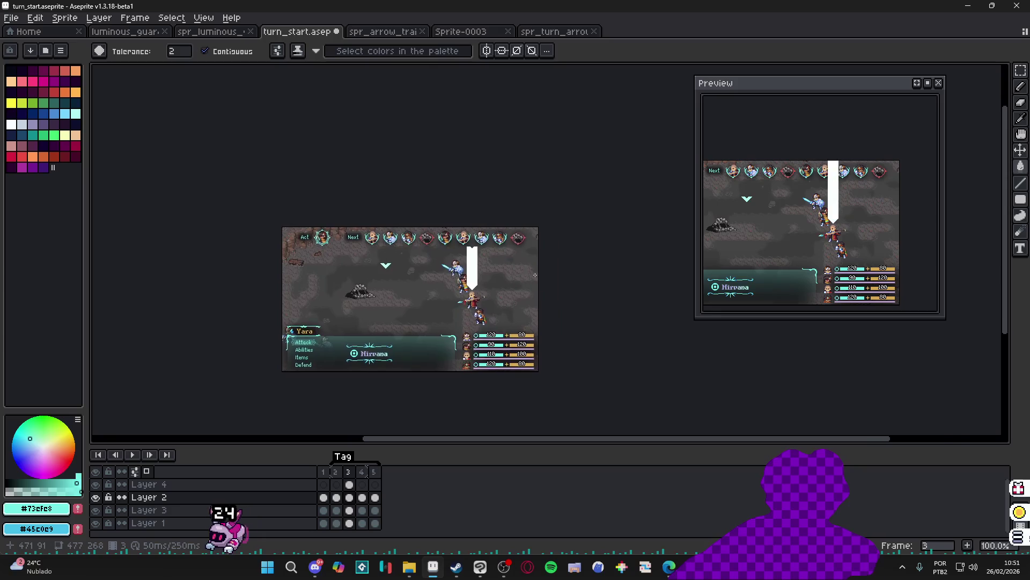
{"action": "scroll", "coordinate": [451, 267], "scroll_direction": "up", "scroll_amount": 3}
{"action": "key", "text": "v"}
{"action": "left_click", "coordinate": [538, 32]}
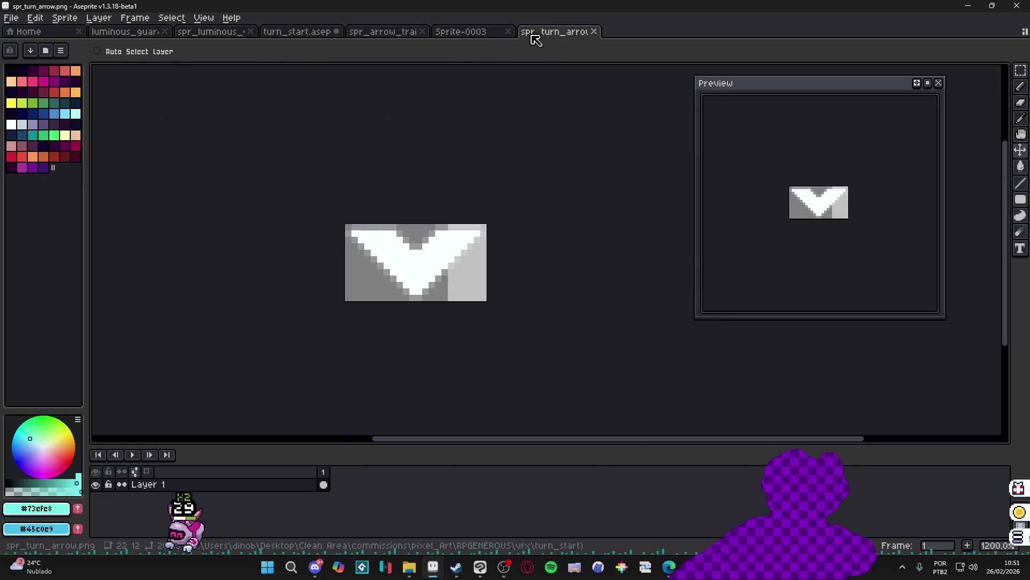
{"action": "left_click", "coordinate": [474, 32]}
{"action": "left_click", "coordinate": [392, 32]}
{"action": "scroll", "coordinate": [434, 184], "scroll_direction": "down", "scroll_amount": 4}
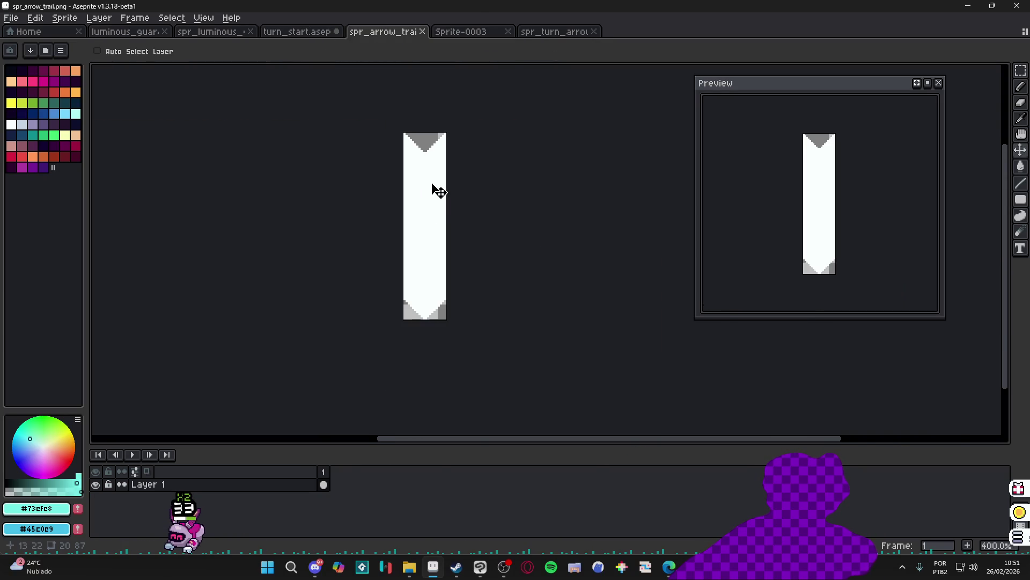
{"action": "scroll", "coordinate": [433, 217], "scroll_direction": "up", "scroll_amount": 2}
Extend the spr_arrow_trail canvas upward to make it taller
{"action": "key", "text": "ctrl+alt+c"}
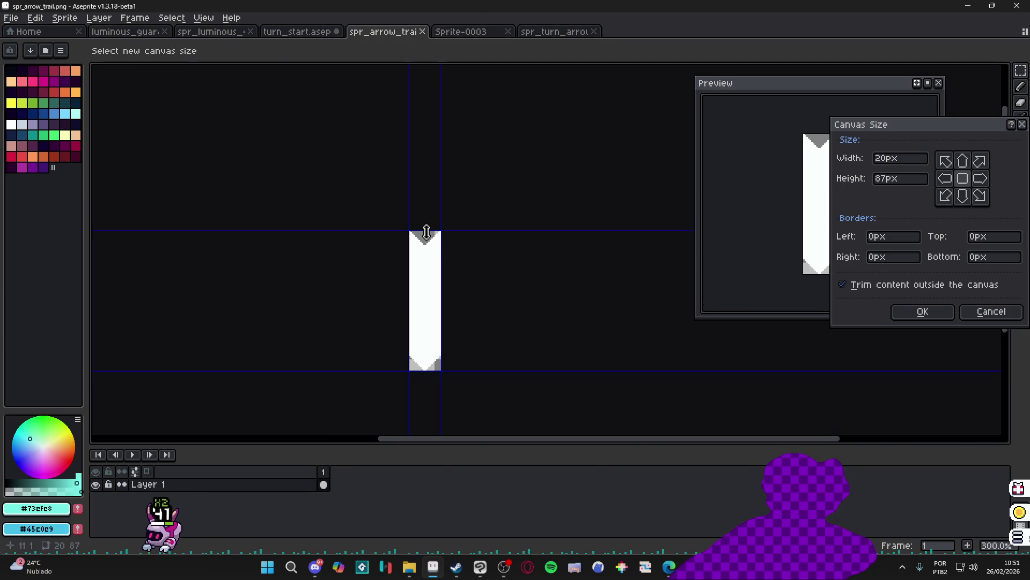
{"action": "left_click_drag", "start_coordinate": [427, 232], "coordinate": [426, 45]}
{"action": "left_click", "coordinate": [922, 311]}
{"action": "scroll", "coordinate": [461, 301], "scroll_direction": "down", "scroll_amount": 2}
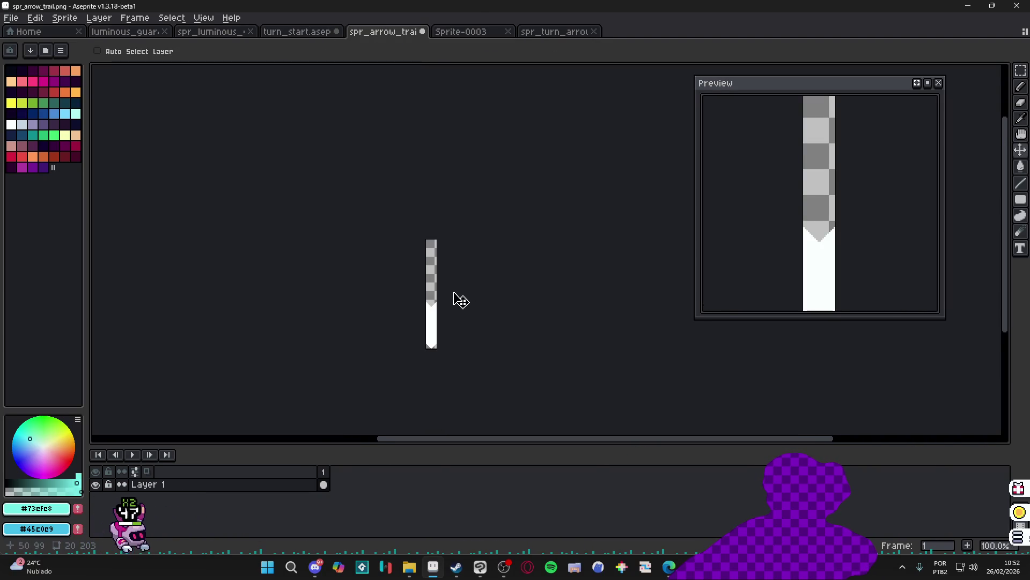
{"action": "scroll", "coordinate": [461, 303], "scroll_direction": "up", "scroll_amount": 2}
Move the white trail's middle section higher and stretch it down to fill the canvas
{"action": "key", "text": "m"}
{"action": "mouse_move", "coordinate": [403, 253]}
{"action": "left_mouse_down"}
{"action": "mouse_move", "coordinate": [441, 391]}
{"action": "mouse_move", "coordinate": [420, 207]}
{"action": "left_mouse_up"}
{"action": "left_click", "coordinate": [411, 224]}
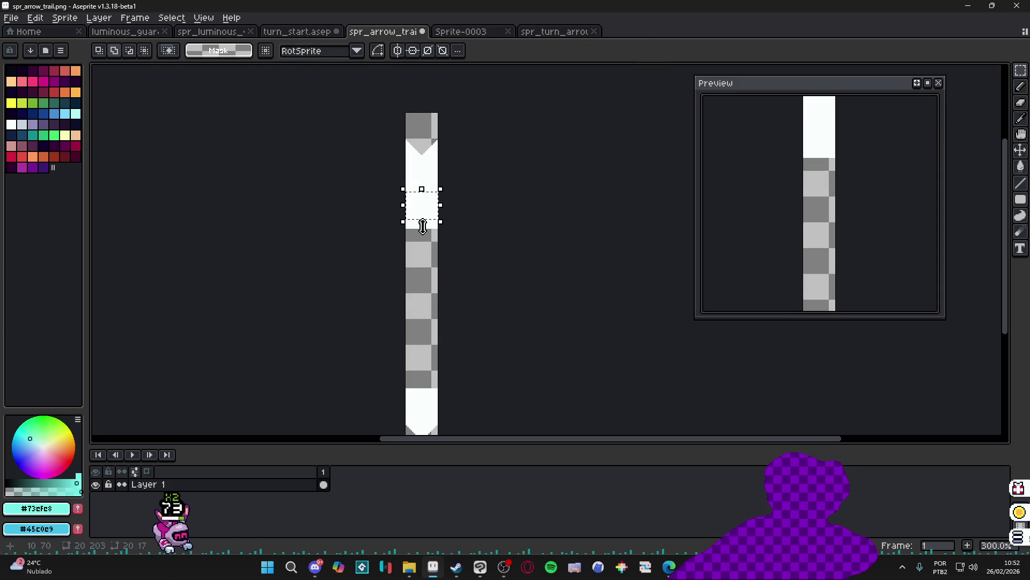
{"action": "left_click_drag", "start_coordinate": [423, 226], "coordinate": [422, 397]}
{"action": "left_click", "coordinate": [388, 221]}
{"action": "scroll", "coordinate": [388, 220], "scroll_direction": "down", "scroll_amount": 1}
Save spr_arrow_trail.png and restore the Aseprite window to a smaller size
{"action": "left_click", "coordinate": [63, 22]}
{"action": "key", "text": "ctrl+s"}
{"action": "left_click", "coordinate": [991, 6]}
Open spr_arrow_trail from the Recent list in GameMaker's sprite editor
{"action": "left_click", "coordinate": [945, 121]}
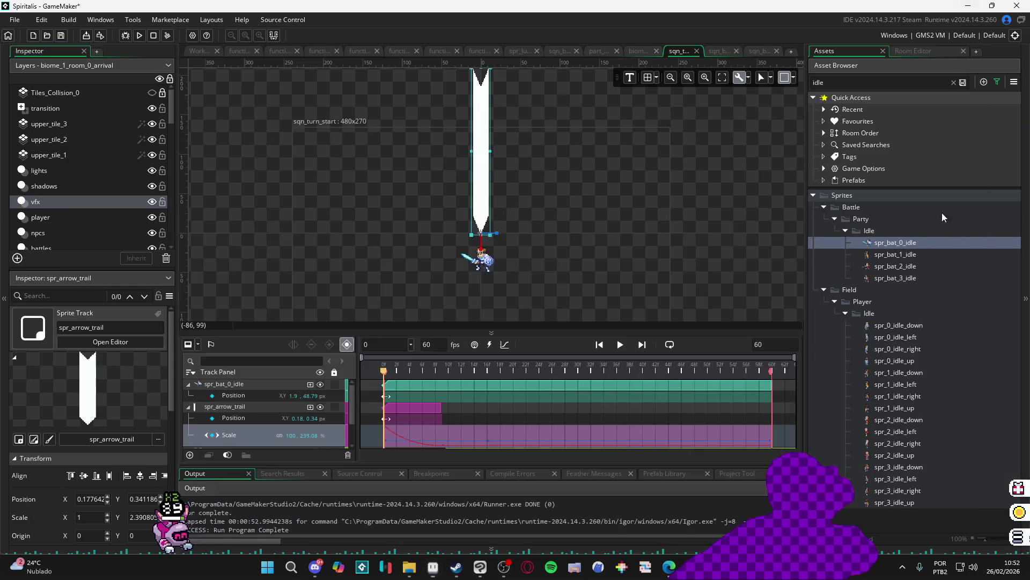
{"action": "left_click", "coordinate": [825, 109]}
{"action": "double_click", "coordinate": [873, 133]}
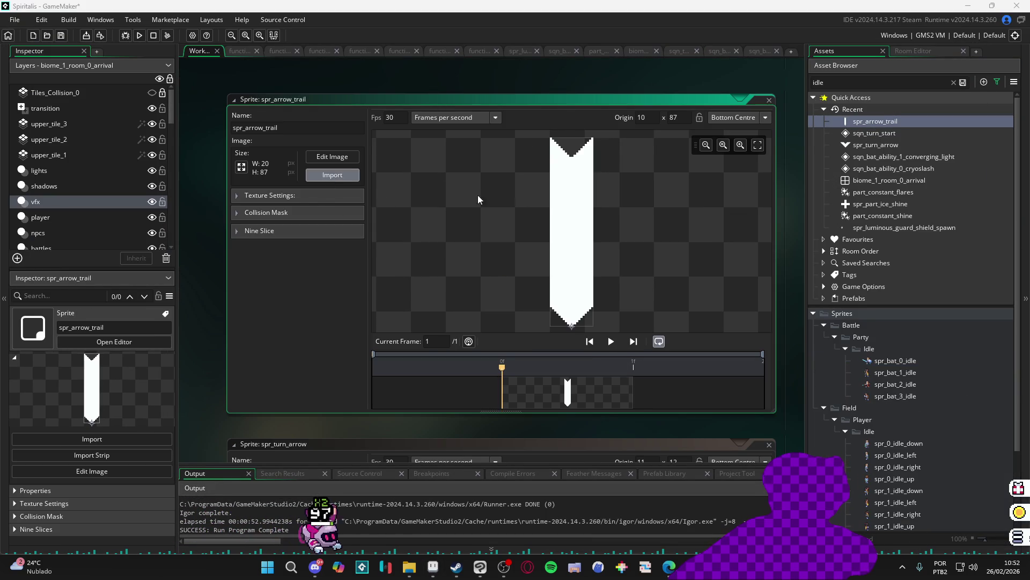
{"action": "left_click", "coordinate": [332, 175]}
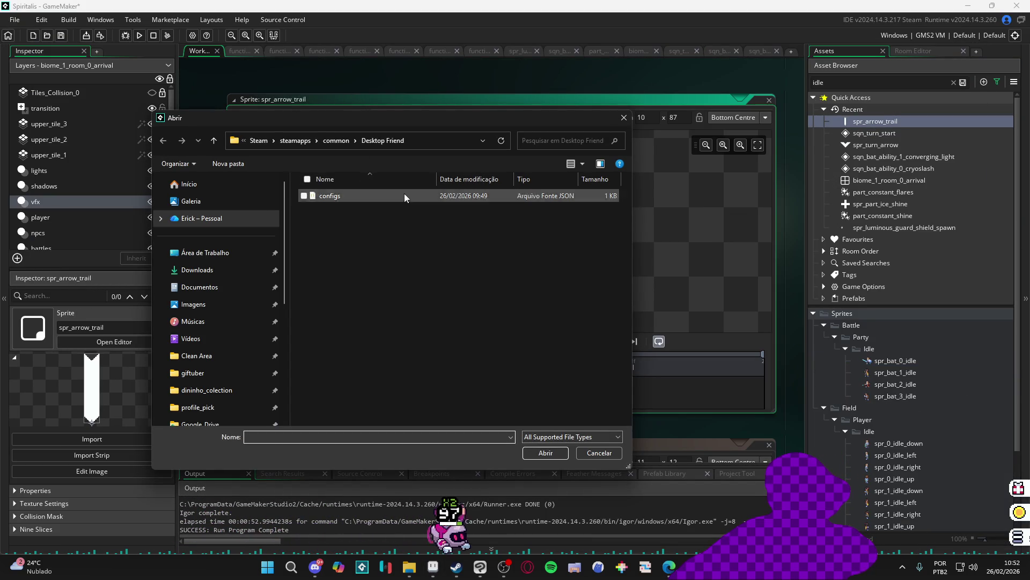
{"action": "left_click", "coordinate": [600, 455]}
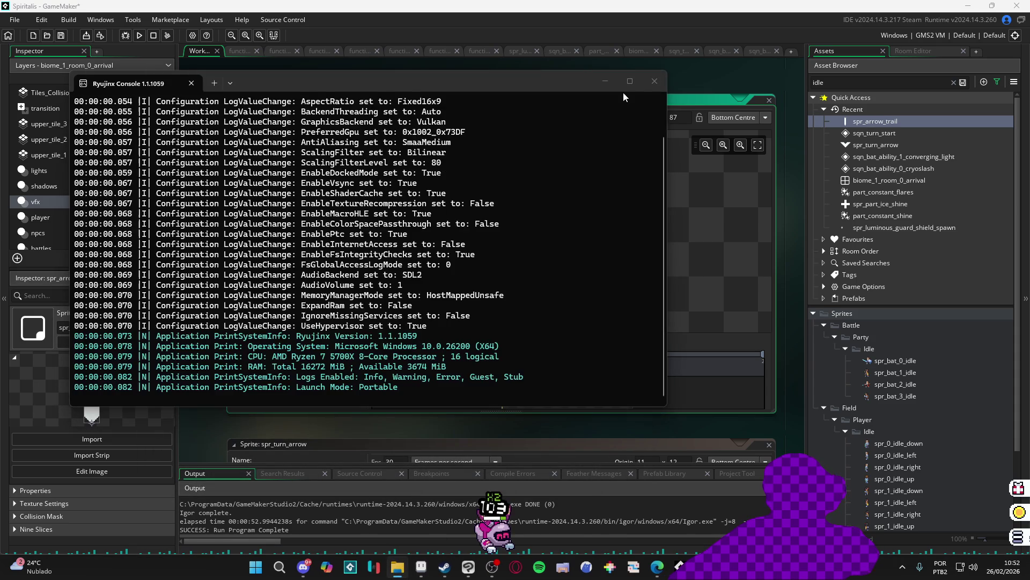
{"action": "left_click", "coordinate": [654, 80]}
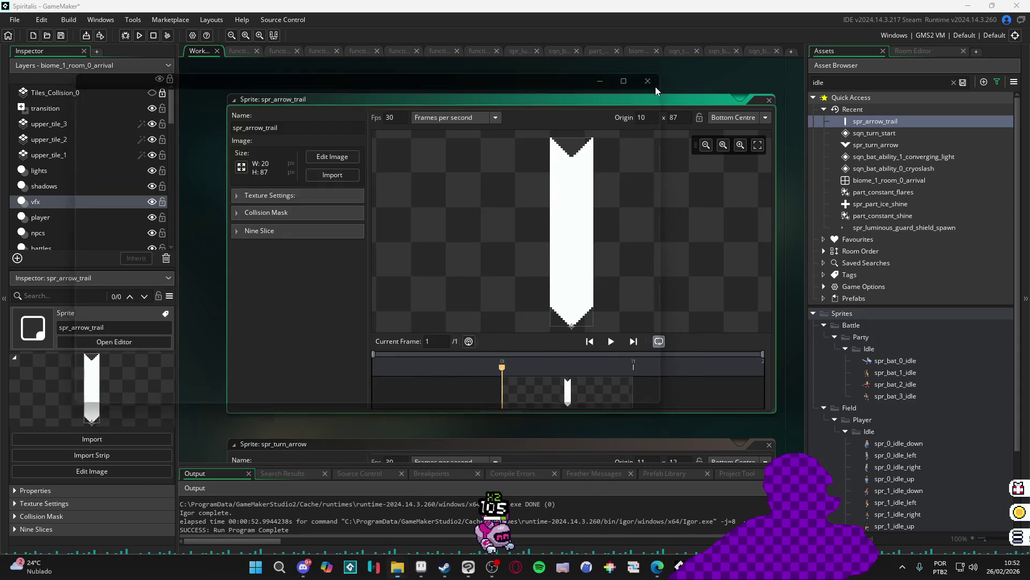
{"action": "mouse_move", "coordinate": [406, 576]}
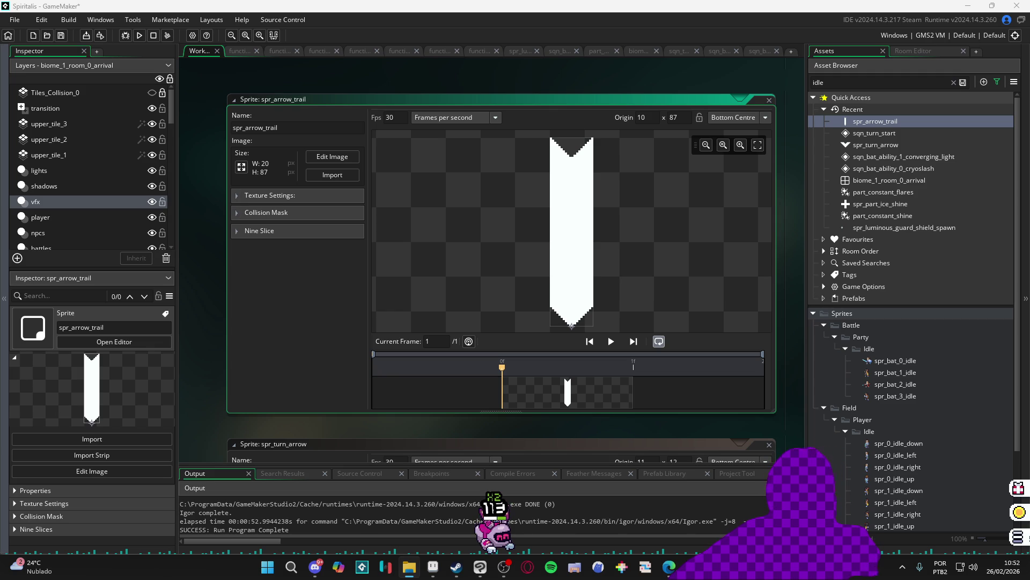
Import the updated spr_arrow_trail image from the vfx\turn_start folder
{"action": "left_click", "coordinate": [325, 175]}
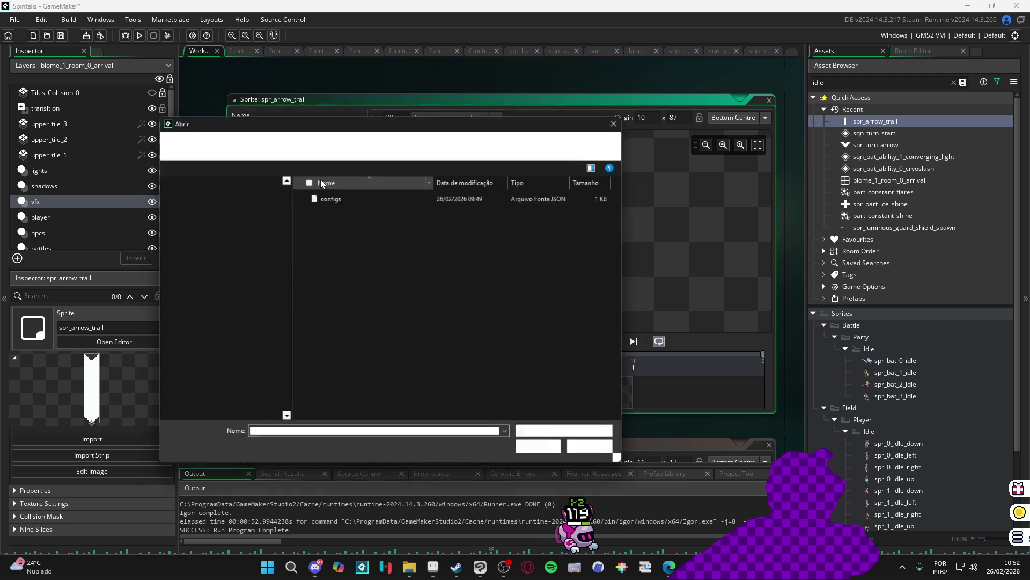
{"action": "left_click", "coordinate": [421, 145]}
{"action": "key", "text": "ctrl+v"}
{"action": "key", "text": "Return"}
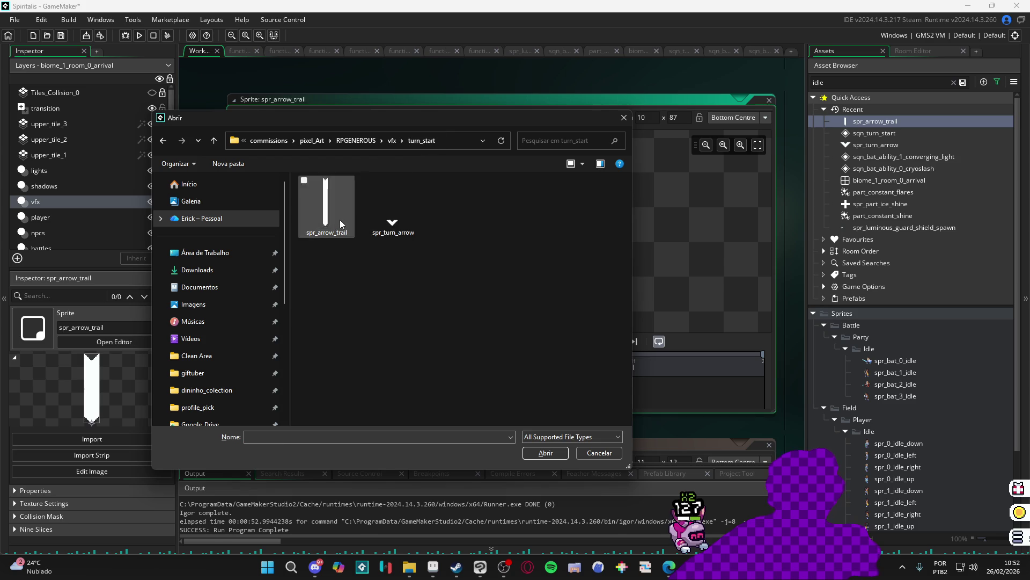
{"action": "double_click", "coordinate": [343, 221]}
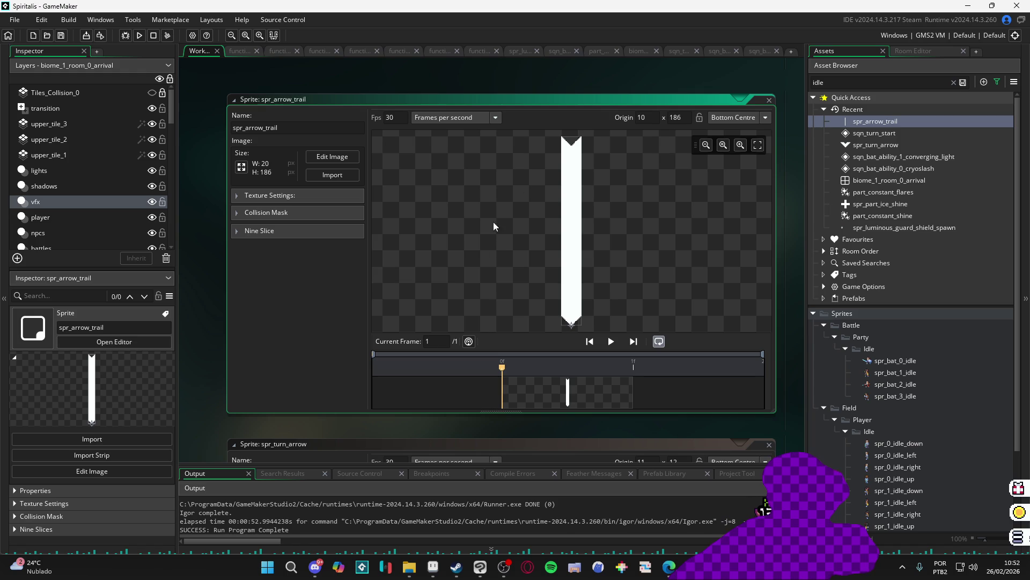
Inspect the reloaded 20x186 arrow trail sprite, then go back to sqn_turn_start
{"action": "scroll", "coordinate": [543, 166], "scroll_direction": "up", "scroll_amount": 3}
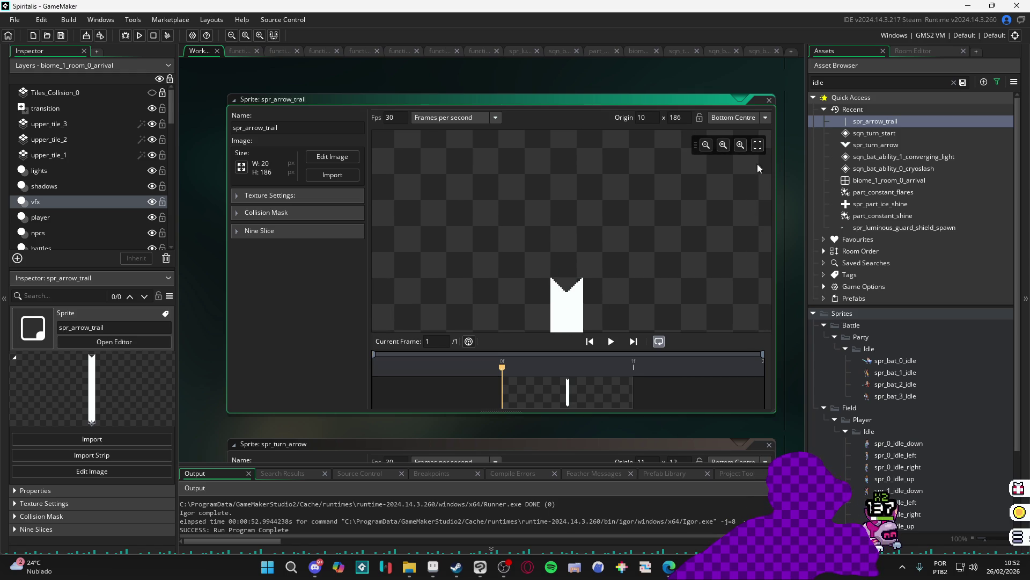
{"action": "left_click", "coordinate": [723, 145]}
{"action": "mouse_move", "coordinate": [586, 276]}
{"action": "left_mouse_down"}
{"action": "mouse_move", "coordinate": [538, 196]}
{"action": "mouse_move", "coordinate": [542, 228]}
{"action": "mouse_move", "coordinate": [523, 217]}
{"action": "mouse_move", "coordinate": [509, 224]}
{"action": "left_mouse_up"}
{"action": "scroll", "coordinate": [542, 228], "scroll_direction": "up", "scroll_amount": 2}
{"action": "scroll", "coordinate": [520, 199], "scroll_direction": "up", "scroll_amount": 2}
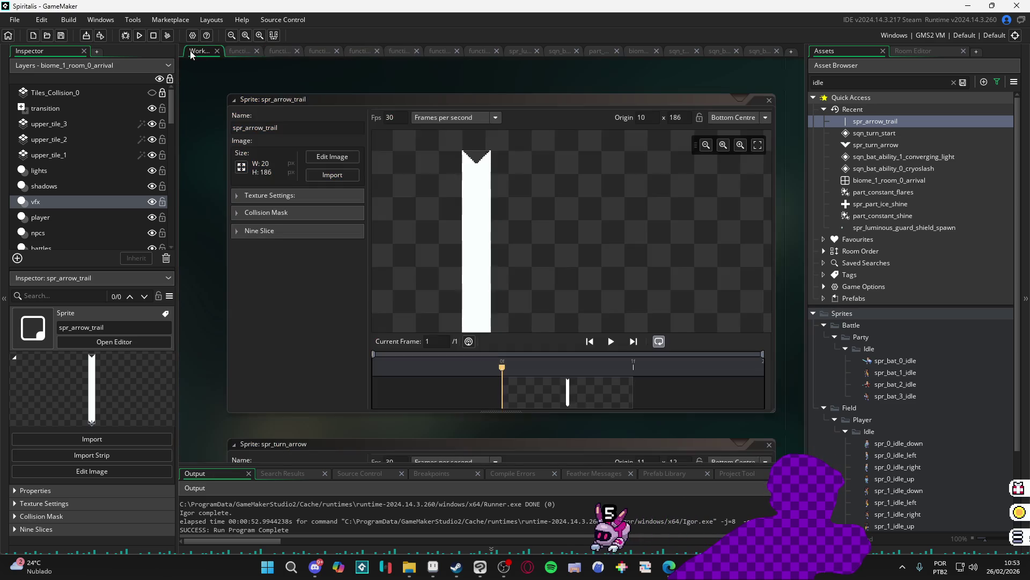
{"action": "left_click", "coordinate": [690, 53]}
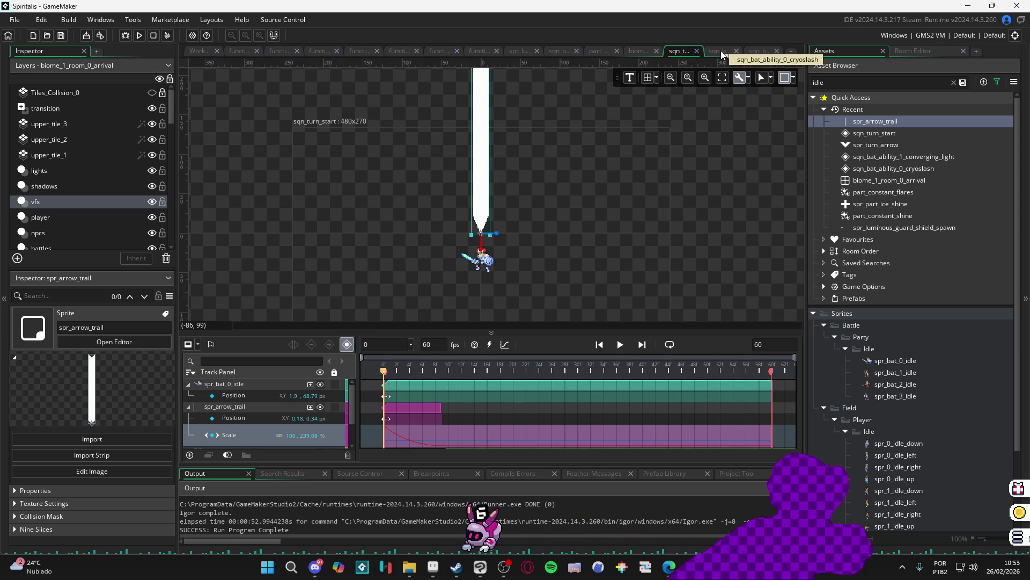
Stretch the spr_arrow_trail clip to the end of the sequence
{"action": "left_click", "coordinate": [591, 173]}
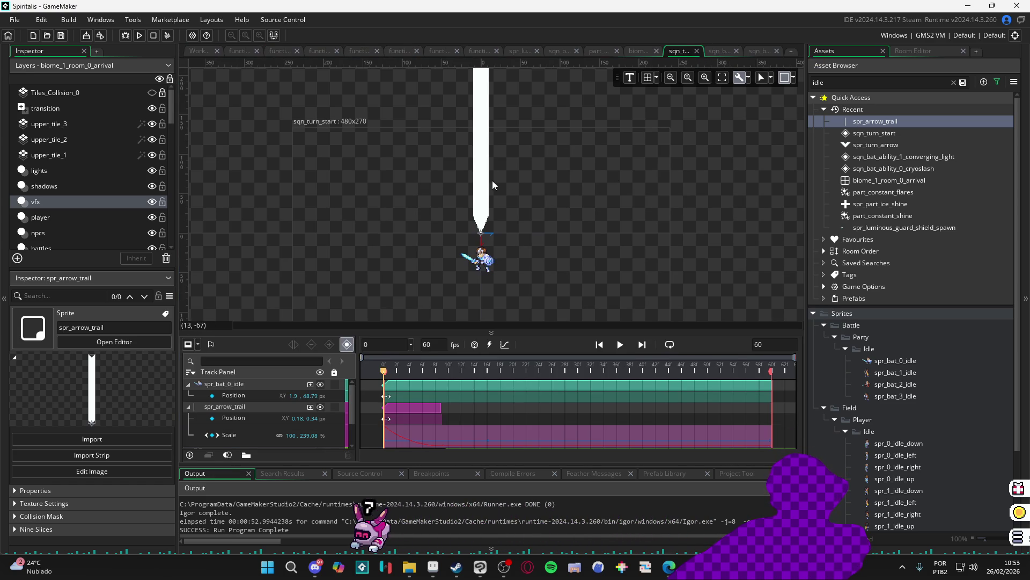
{"action": "left_click", "coordinate": [488, 187]}
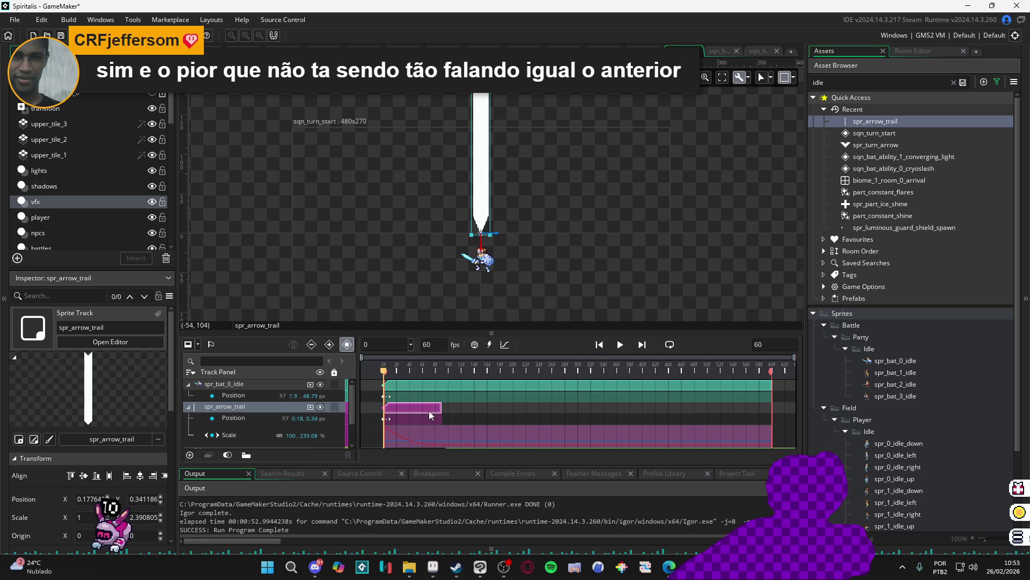
{"action": "mouse_move", "coordinate": [441, 407]}
{"action": "left_mouse_down"}
{"action": "mouse_move", "coordinate": [708, 409]}
{"action": "mouse_move", "coordinate": [772, 421]}
{"action": "left_mouse_up"}
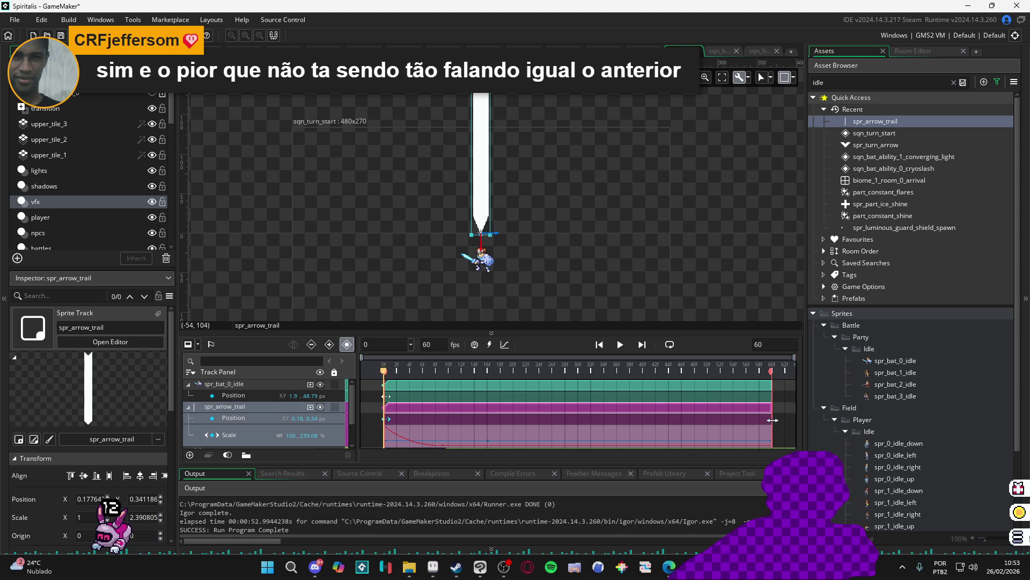
{"action": "left_click_drag", "start_coordinate": [460, 368], "coordinate": [349, 370]}
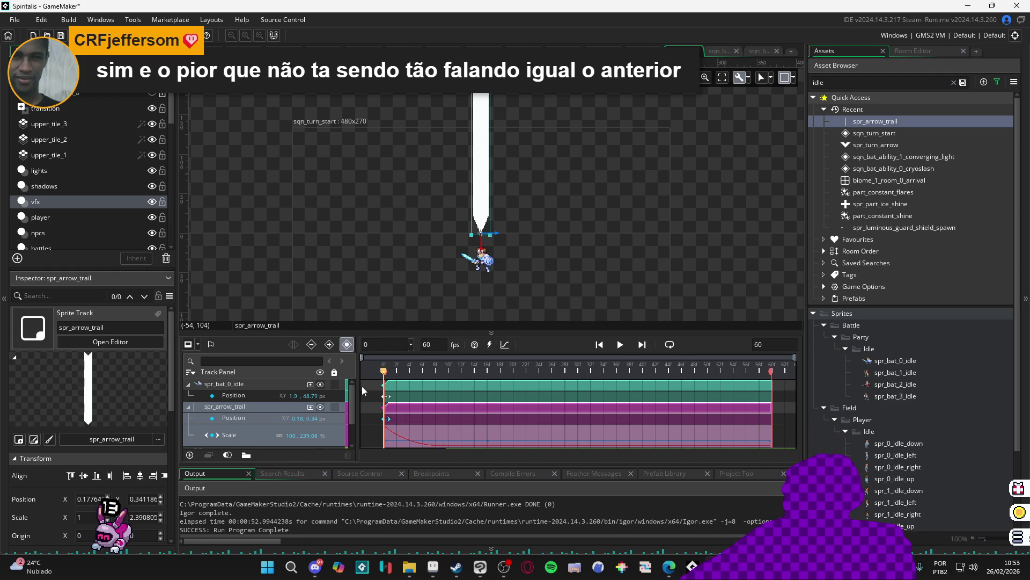
{"action": "scroll", "coordinate": [391, 382], "scroll_direction": "down", "scroll_amount": 2}
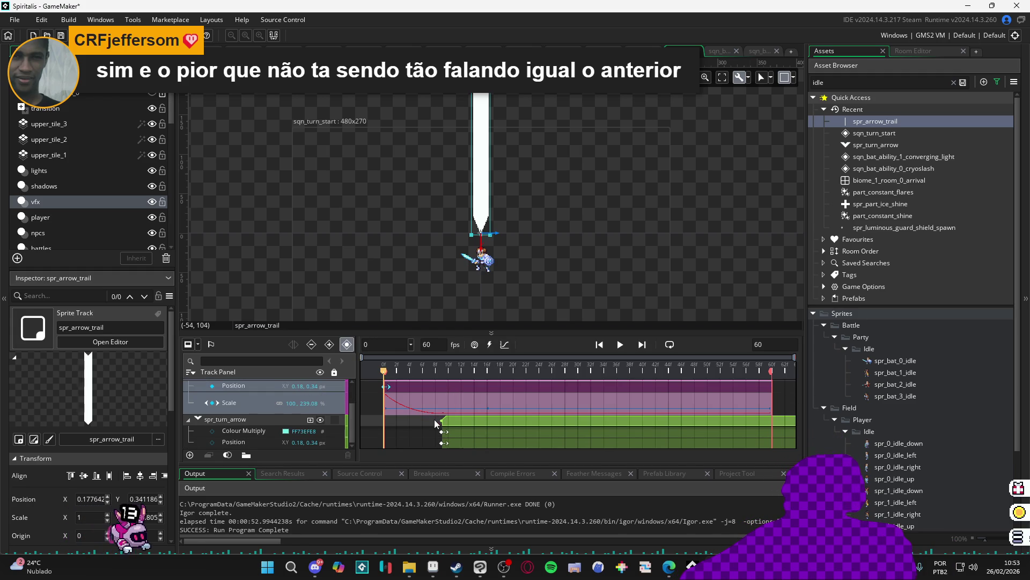
Start the spr_turn_arrow clip at frame 0, moving its Position and Colour Multiply keys there
{"action": "left_click_drag", "start_coordinate": [443, 422], "coordinate": [386, 422]}
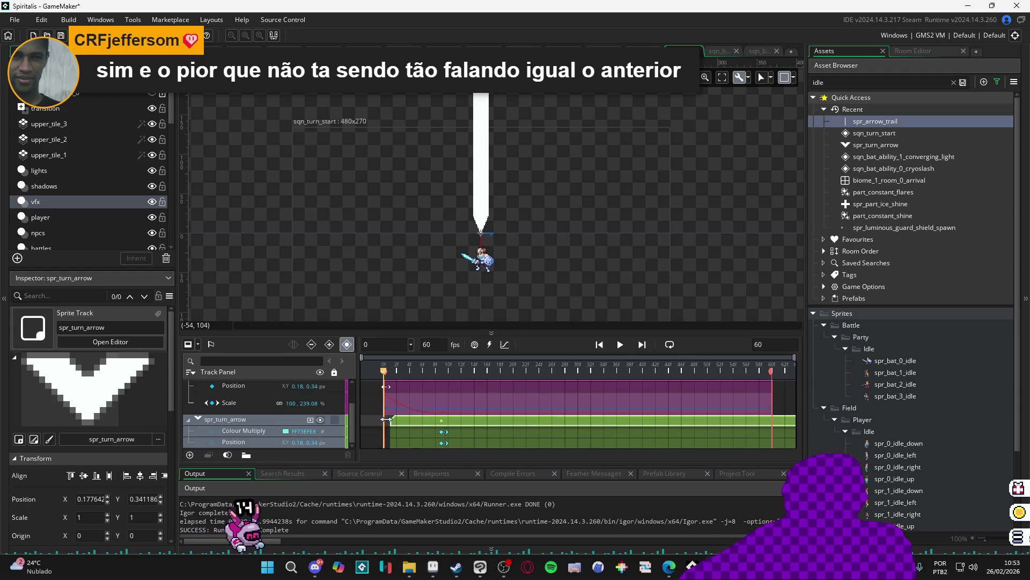
{"action": "left_click", "coordinate": [444, 442]}
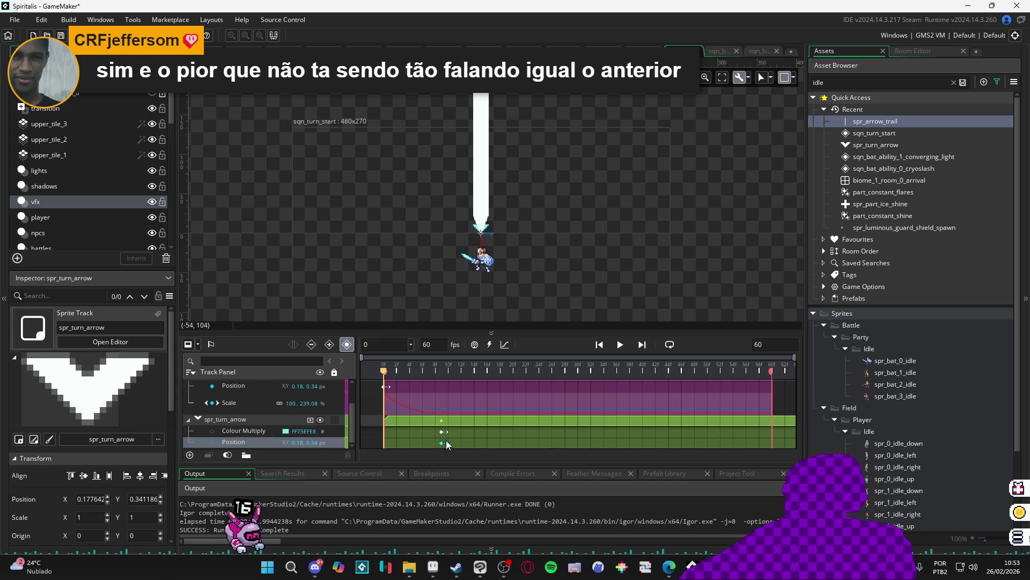
{"action": "left_click", "coordinate": [442, 432]}
{"action": "left_click_drag", "start_coordinate": [443, 436], "coordinate": [383, 437]}
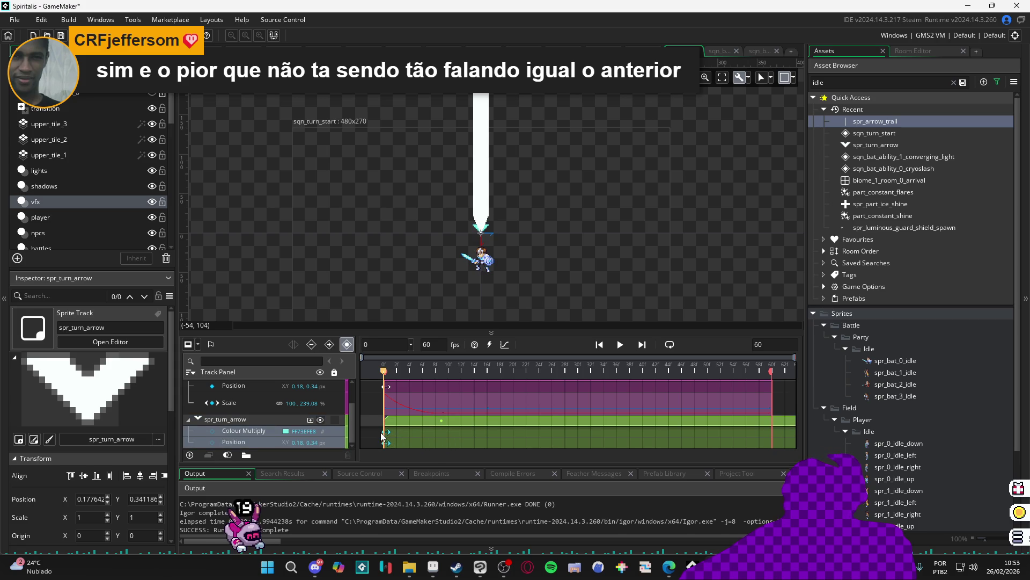
Collapse the bat, trail and turn arrow tracks, preview, then expand spr_arrow_trail's properties
{"action": "scroll", "coordinate": [467, 403], "scroll_direction": "up", "scroll_amount": 2}
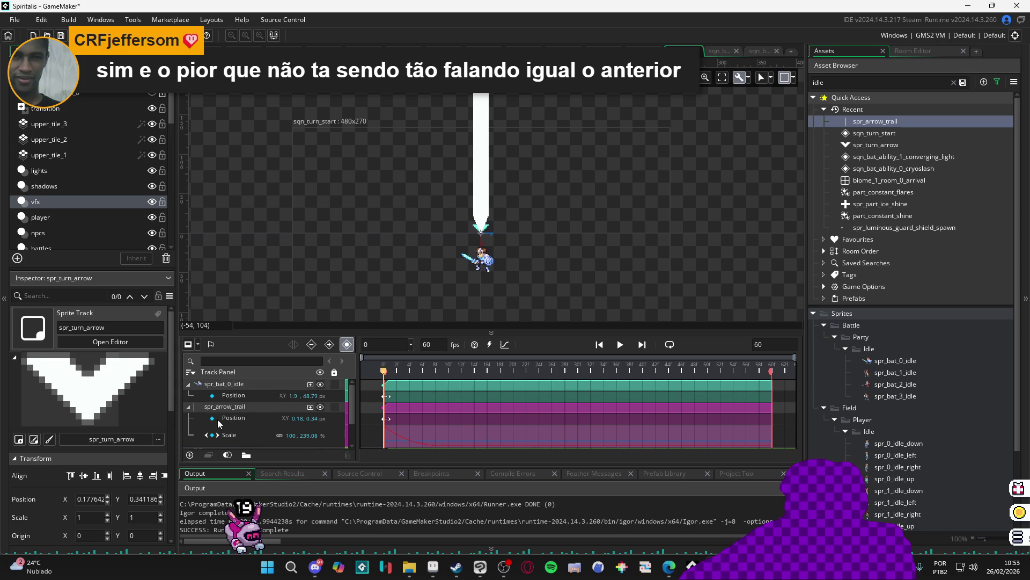
{"action": "left_click", "coordinate": [188, 407]}
{"action": "left_click", "coordinate": [192, 418]}
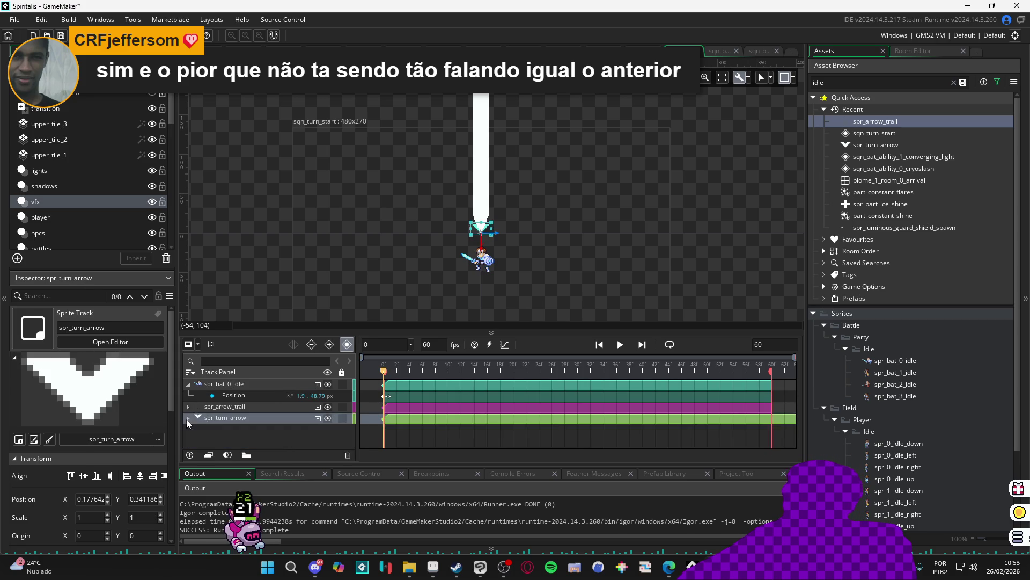
{"action": "left_click", "coordinate": [189, 385]}
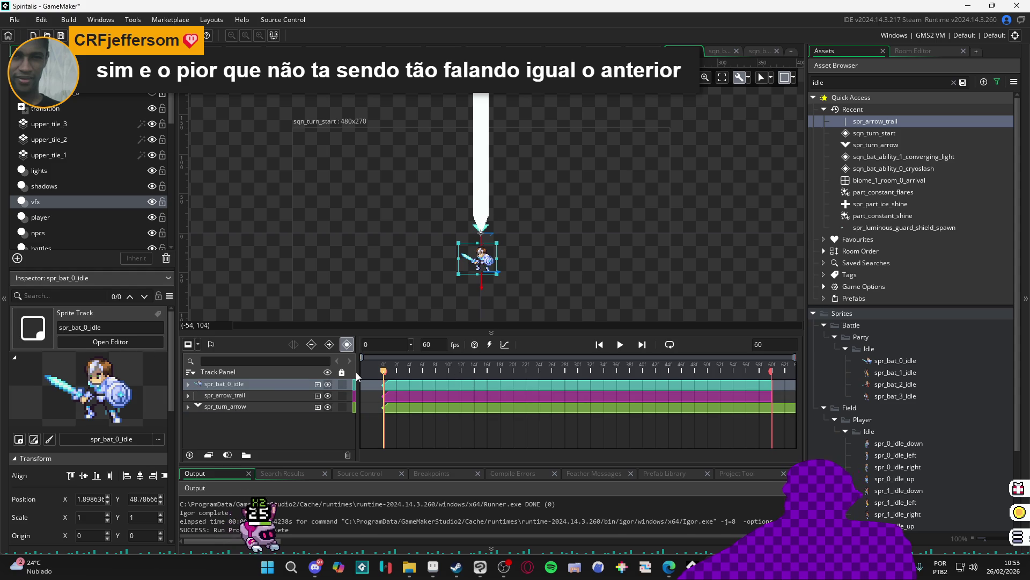
{"action": "key", "text": "space"}
{"action": "key", "text": "space"}
{"action": "left_click", "coordinate": [365, 395]}
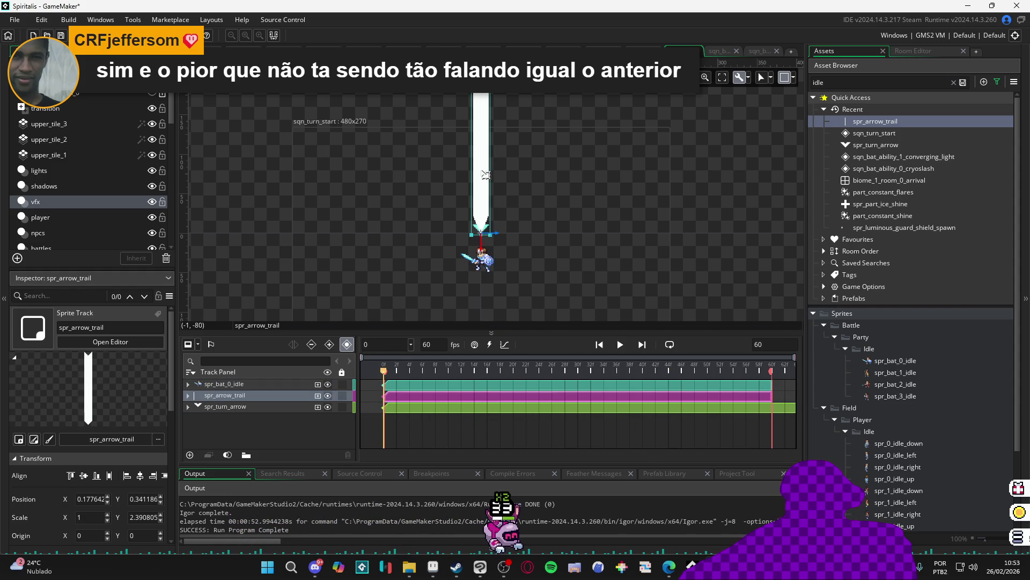
{"action": "left_click", "coordinate": [188, 395]}
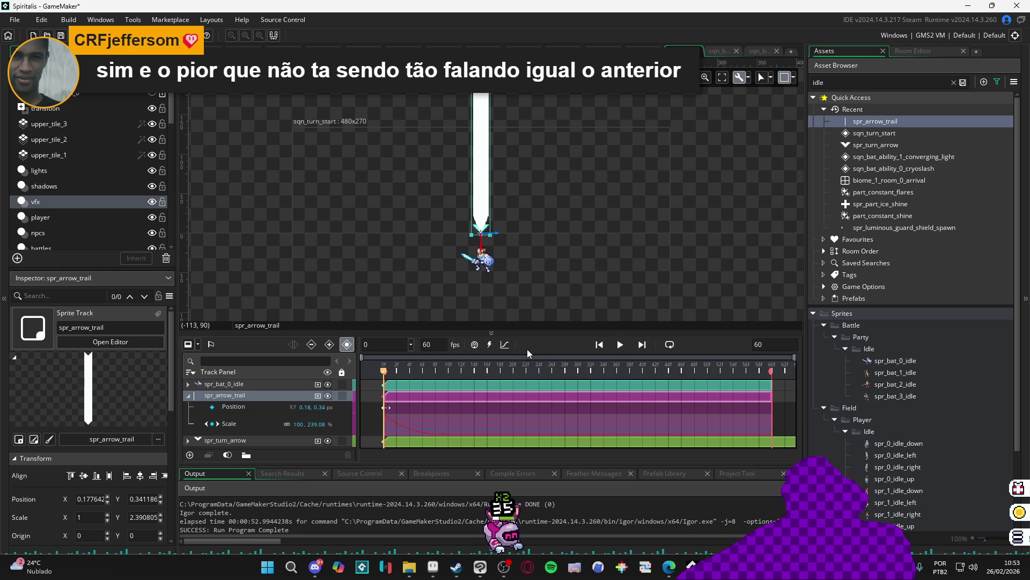
Convert the arrow trail's Scale curve back into keyframes and return to the dopesheet
{"action": "left_click", "coordinate": [508, 346]}
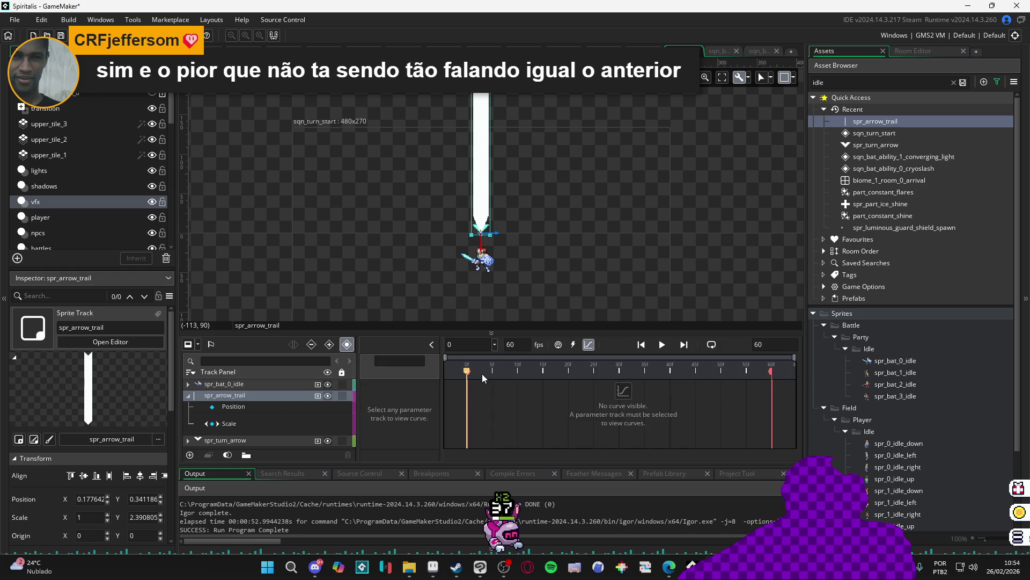
{"action": "left_click", "coordinate": [242, 422]}
{"action": "left_click", "coordinate": [322, 424]}
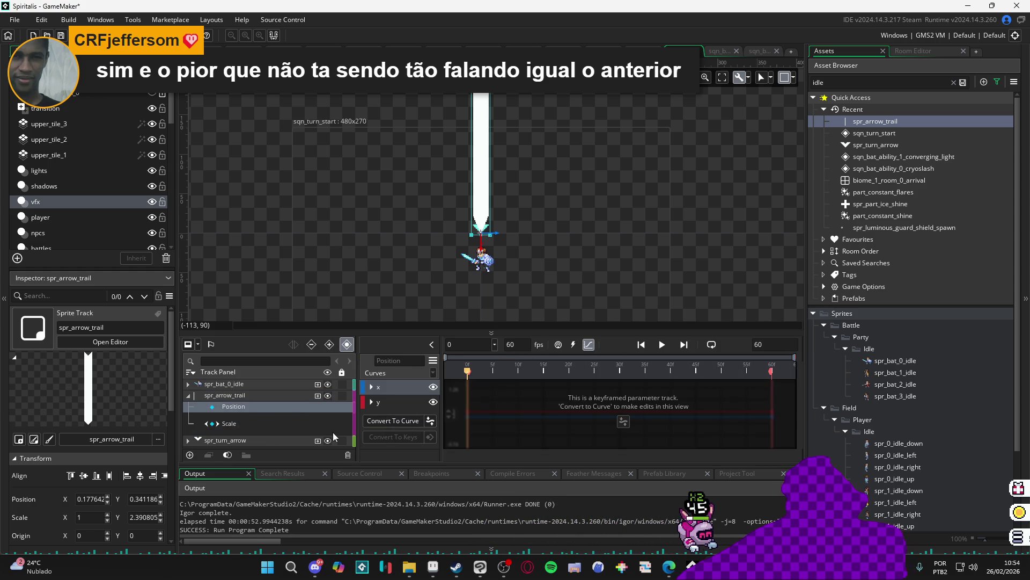
{"action": "left_click", "coordinate": [314, 424]}
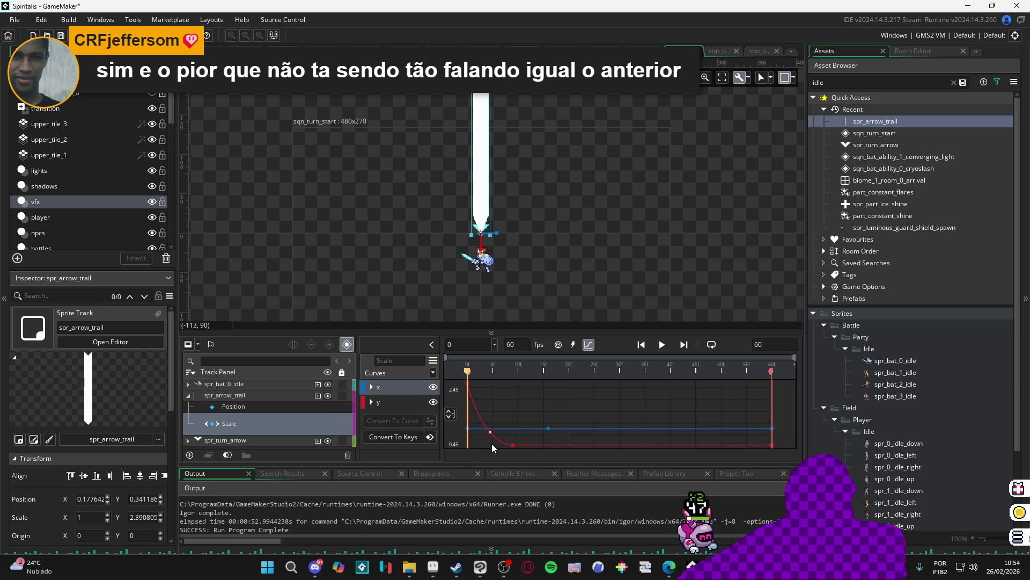
{"action": "left_click", "coordinate": [512, 445]}
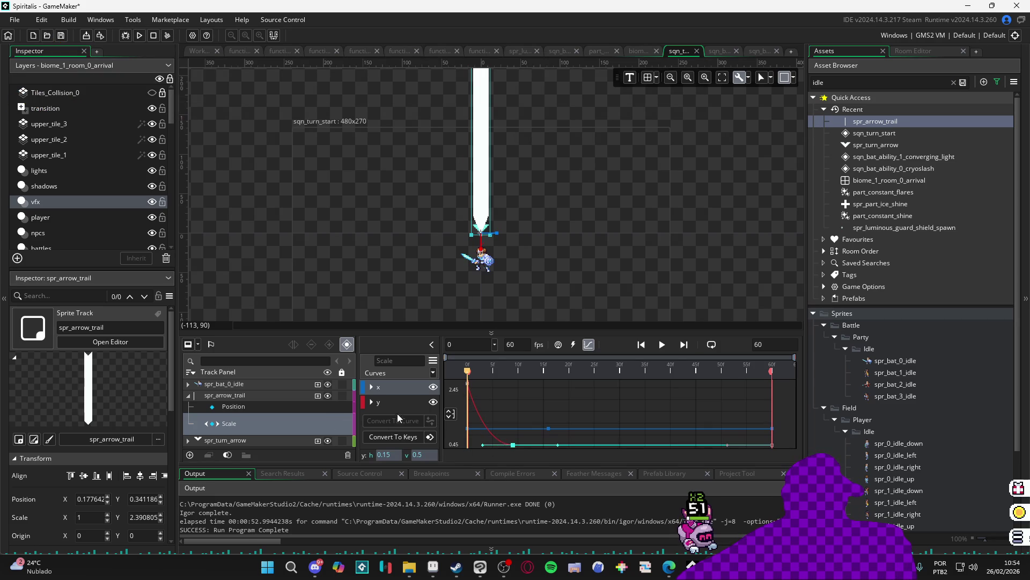
{"action": "left_click", "coordinate": [388, 402]}
{"action": "left_click", "coordinate": [378, 402]}
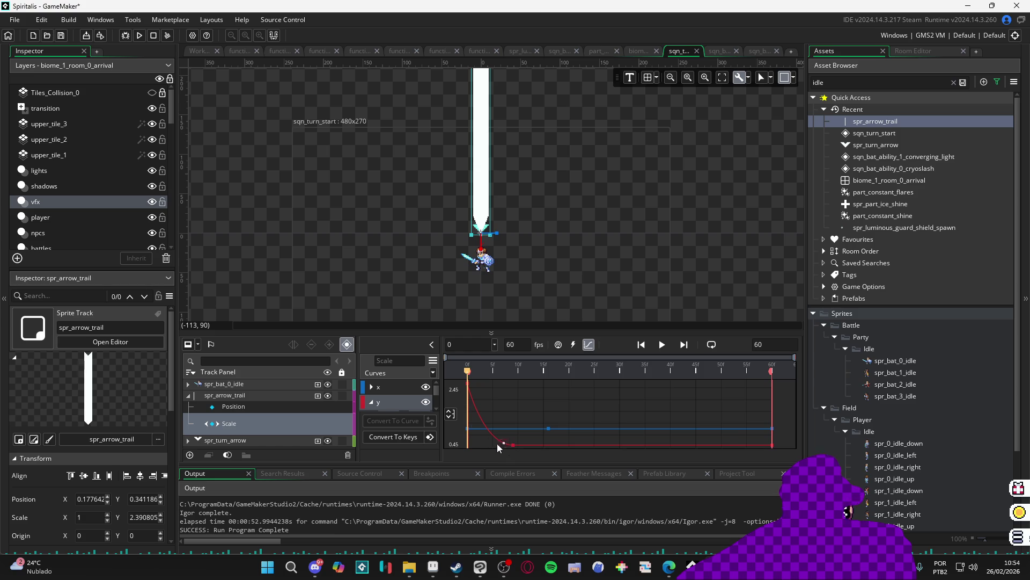
{"action": "left_click", "coordinate": [402, 441]}
{"action": "left_click", "coordinate": [549, 307]}
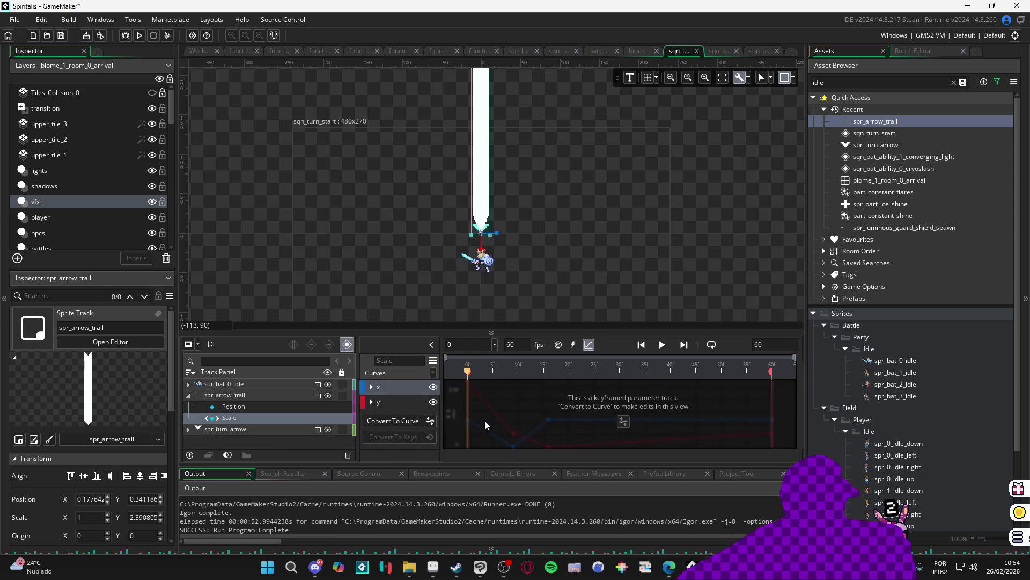
{"action": "left_click", "coordinate": [589, 345]}
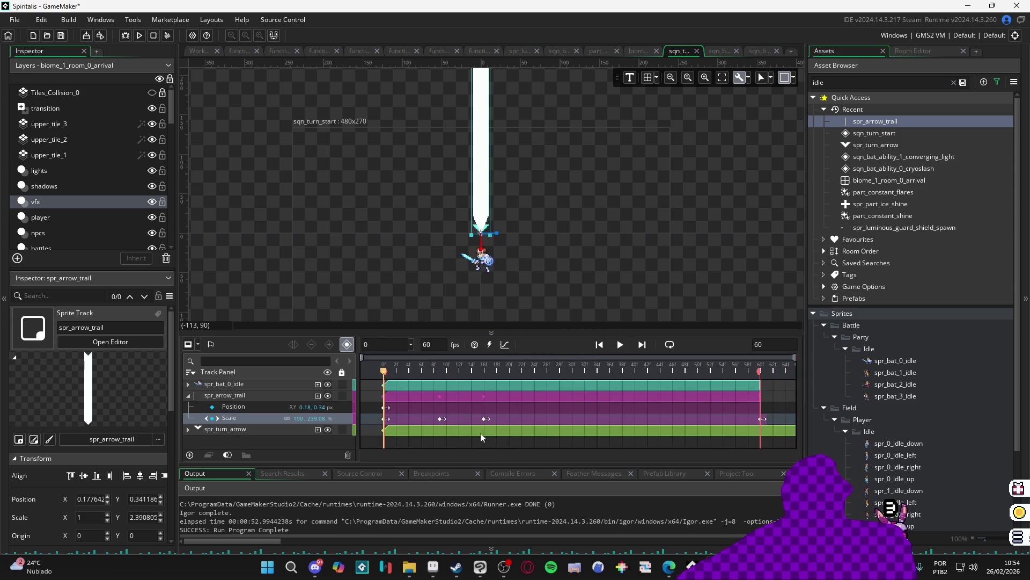
Delete the extra Scale keys and set the first key's Scale Y to 100
{"action": "left_click", "coordinate": [441, 419]}
{"action": "key", "text": "Delete"}
{"action": "left_click", "coordinate": [387, 419]}
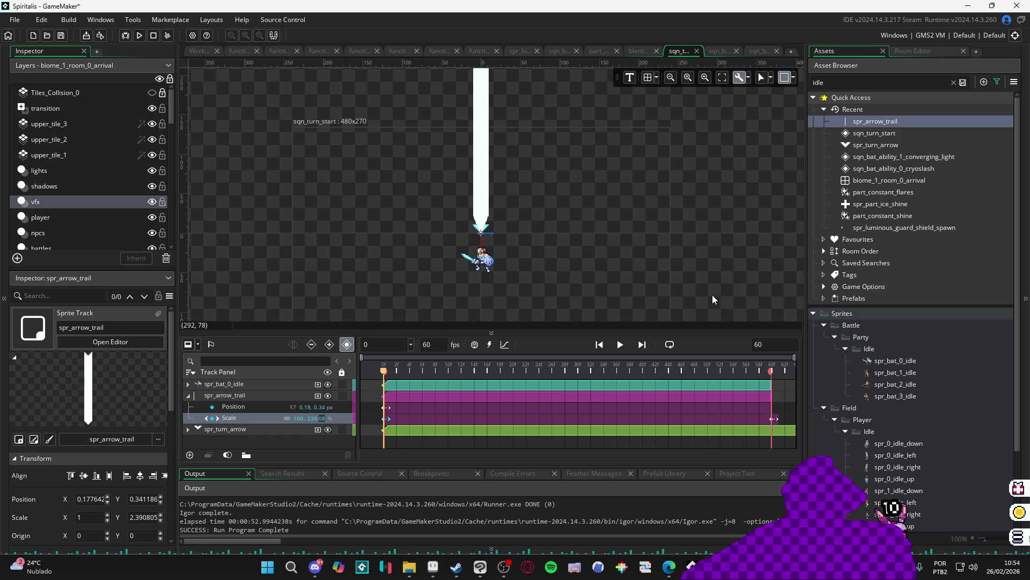
{"action": "type", "text": "100"}
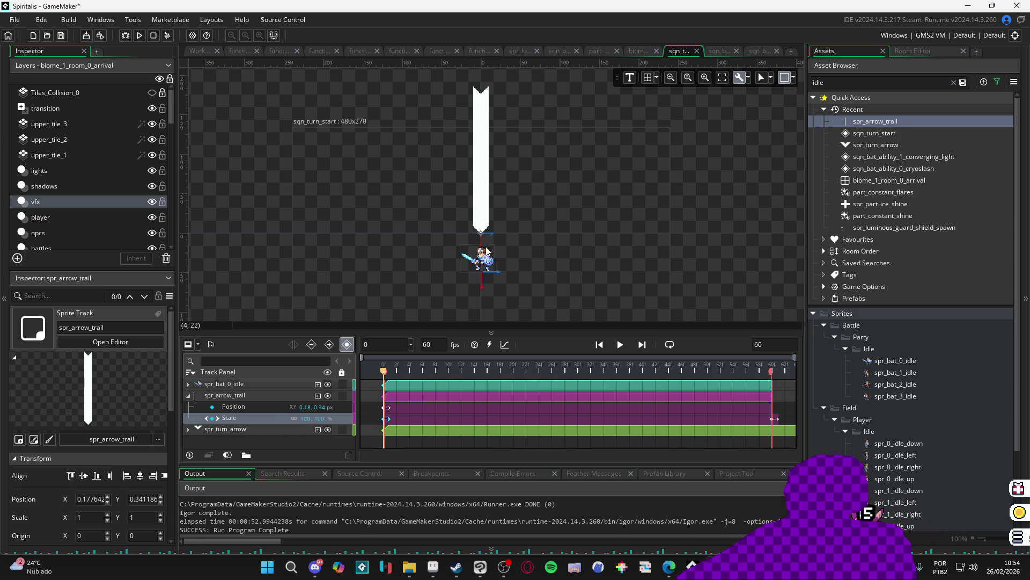
Move the arrow trail slightly upward on the canvas
{"action": "left_click", "coordinate": [490, 201]}
{"action": "left_click_drag", "start_coordinate": [491, 202], "coordinate": [491, 189]}
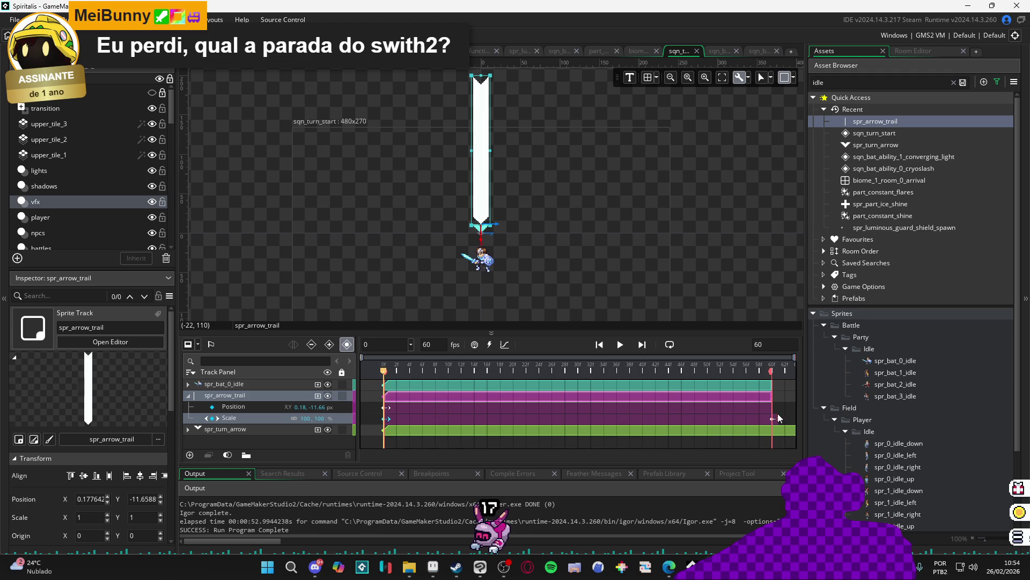
{"action": "left_click", "coordinate": [384, 420]}
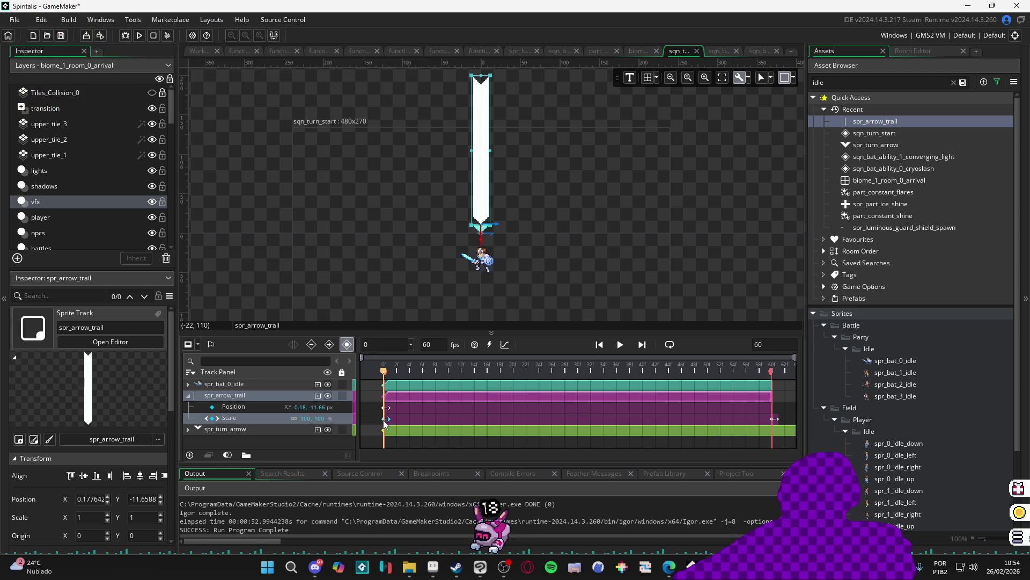
Drag the last Scale key near frame 0 and set its Scale Y to 100
{"action": "left_click", "coordinate": [383, 419]}
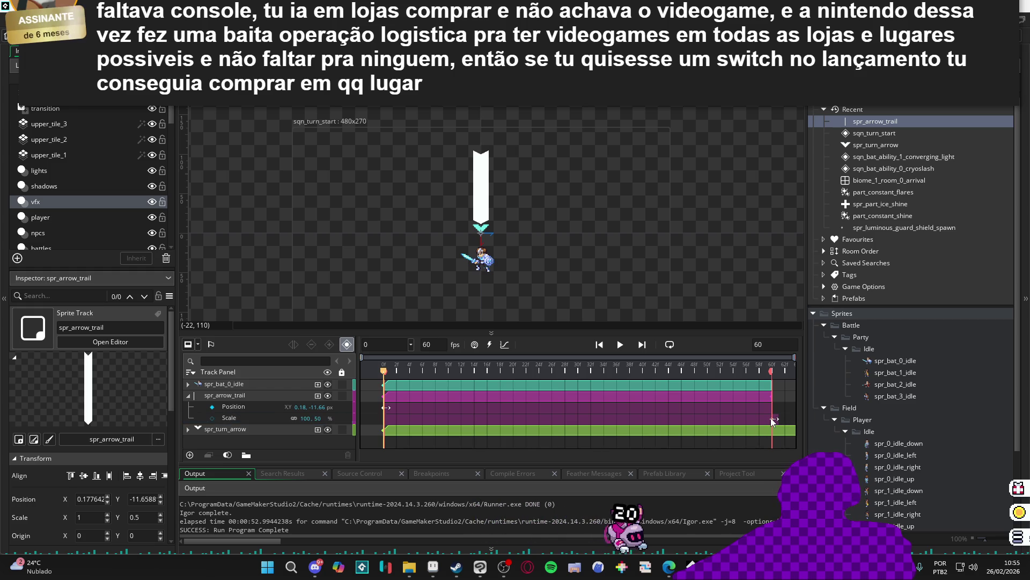
{"action": "left_click_drag", "start_coordinate": [770, 417], "coordinate": [385, 418]}
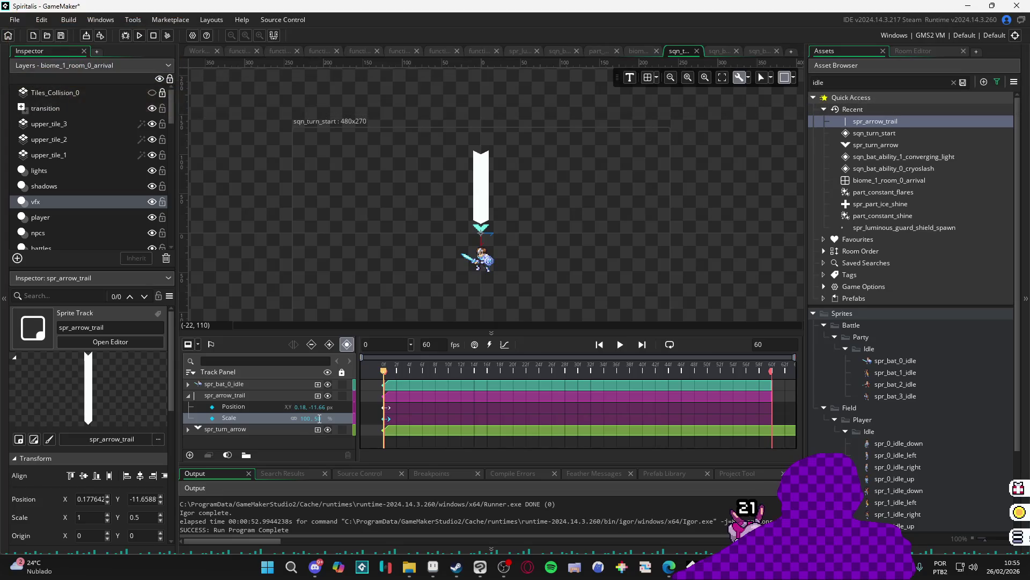
{"action": "type", "text": "100"}
{"action": "key", "text": "Return"}
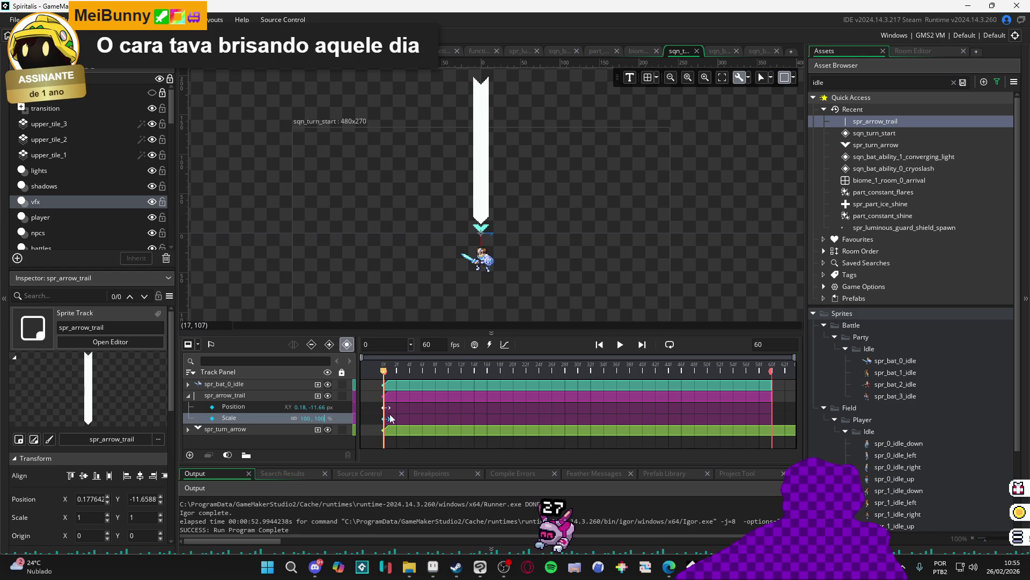
{"action": "left_click_drag", "start_coordinate": [436, 368], "coordinate": [462, 370]}
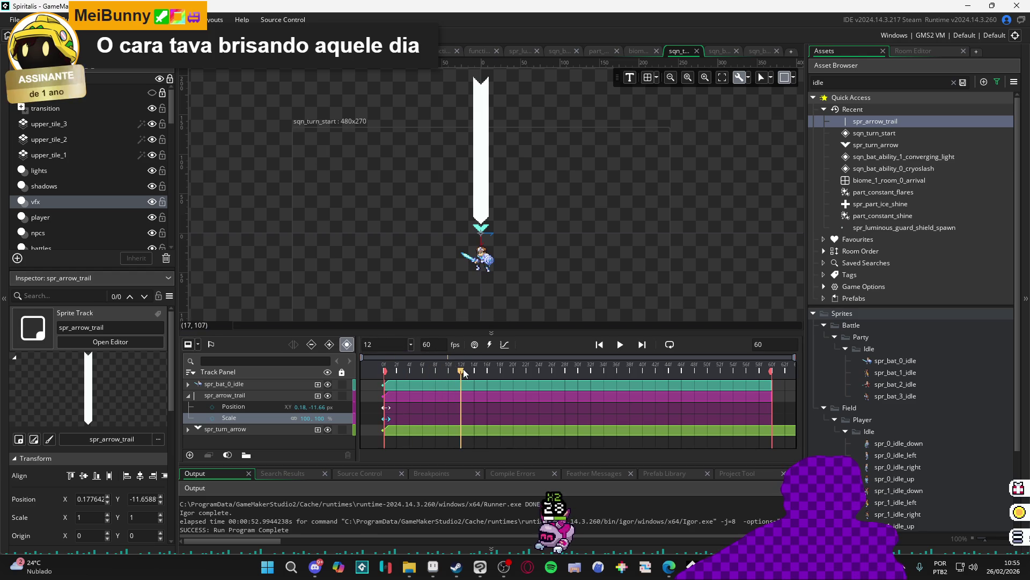
Add a Scale key at frame 12 with 200% height and preview the animation
{"action": "left_click", "coordinate": [212, 418]}
{"action": "type", "text": "200"}
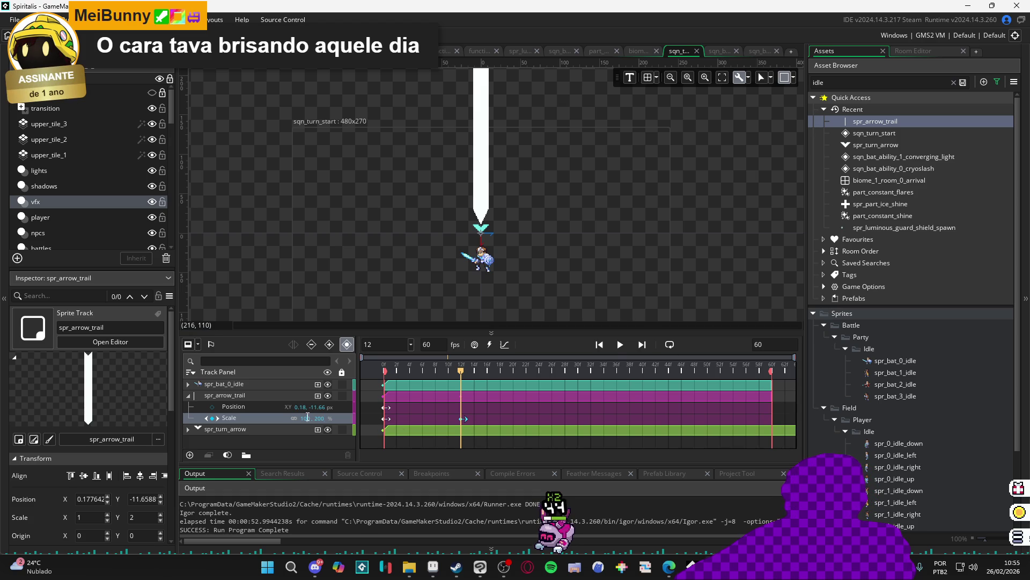
{"action": "type", "text": "0"}
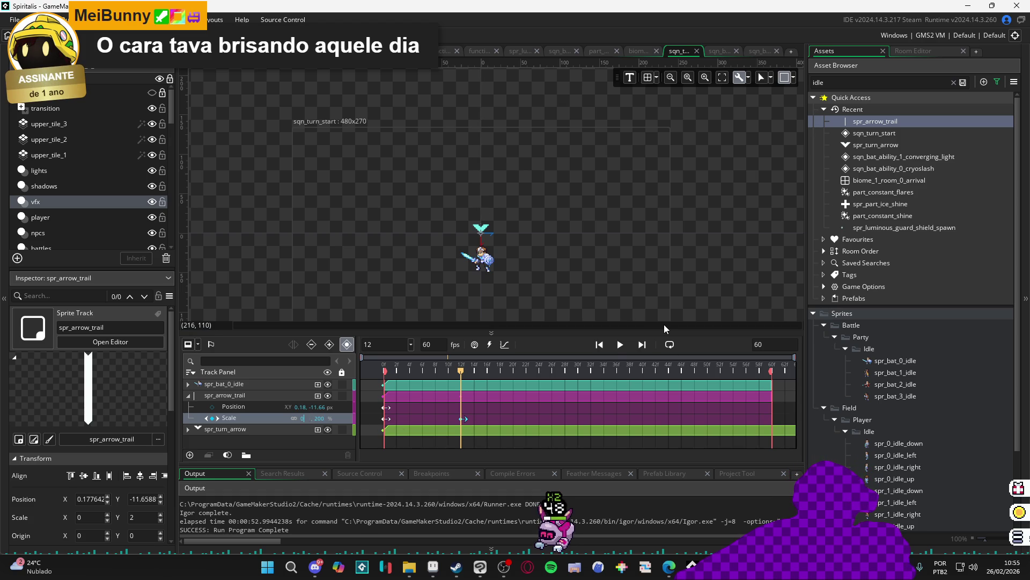
{"action": "key", "text": "Return"}
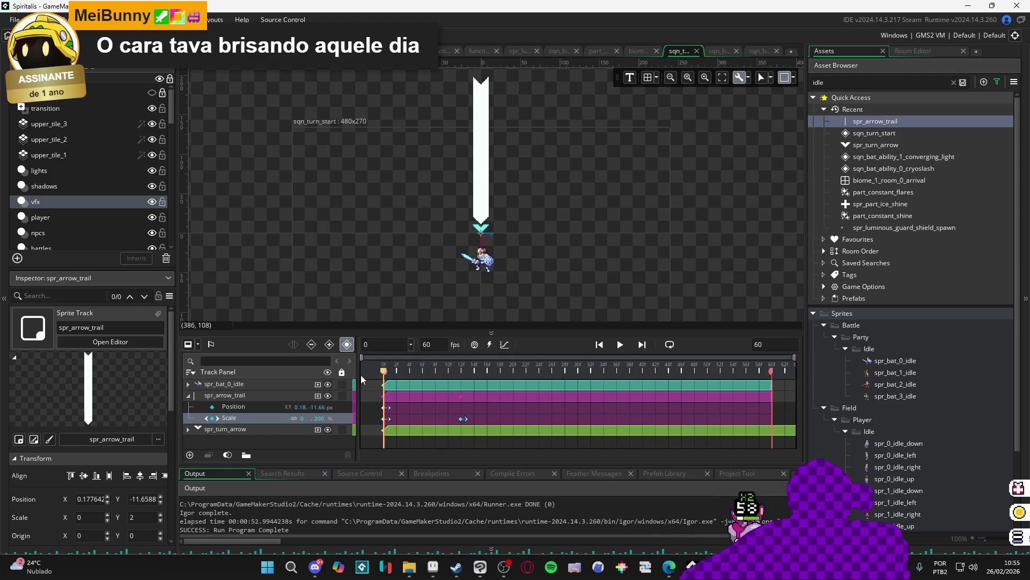
{"action": "key", "text": "Return"}
{"action": "left_click_drag", "start_coordinate": [437, 369], "coordinate": [340, 370]}
{"action": "key", "text": "Return"}
{"action": "key", "text": "Return"}
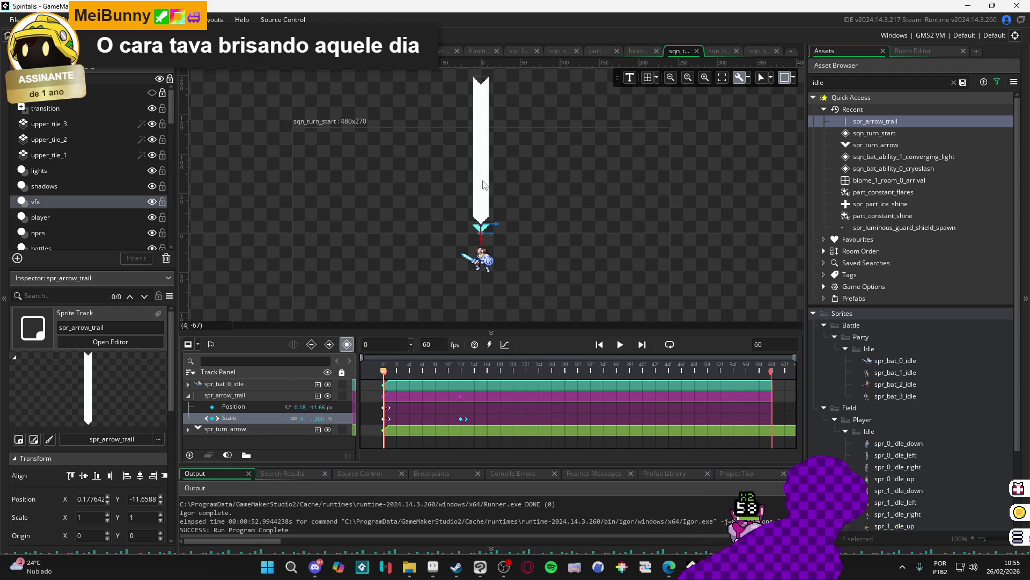
Nudge the arrow trail's vertical position and scrub to frame 12 to check it
{"action": "left_click", "coordinate": [484, 191]}
{"action": "scroll", "coordinate": [488, 217], "scroll_direction": "up", "scroll_amount": 5}
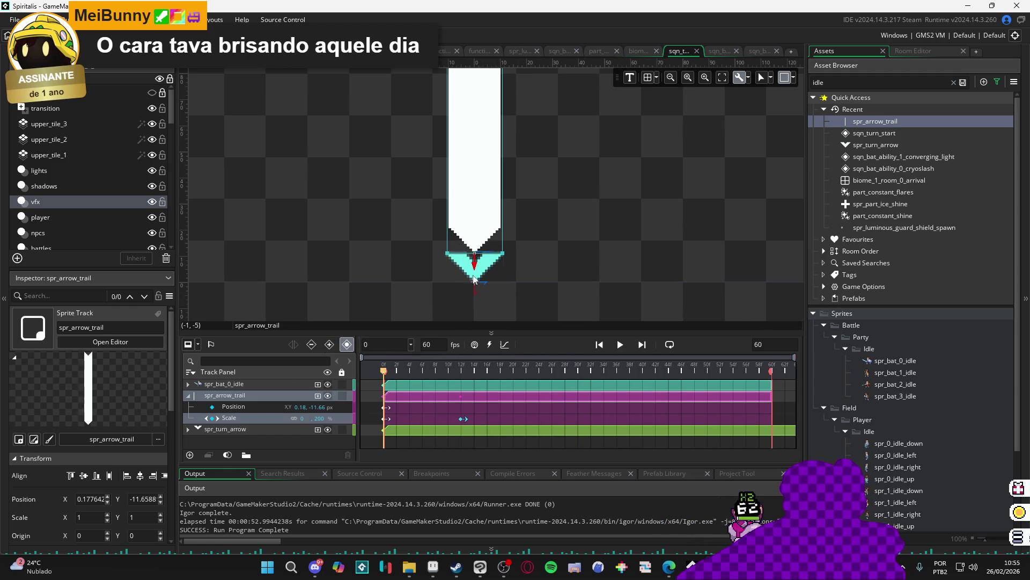
{"action": "left_click", "coordinate": [384, 421]}
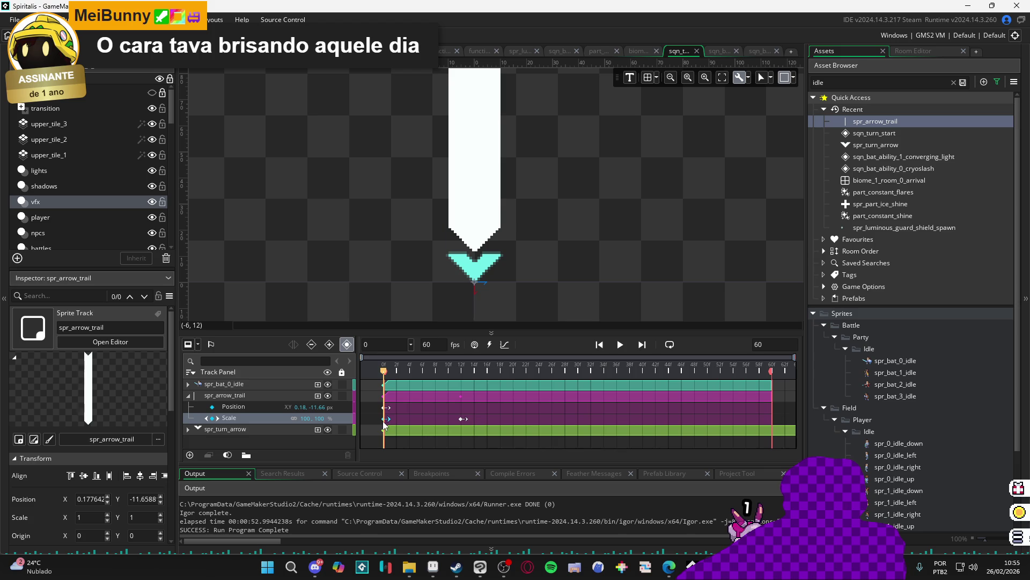
{"action": "left_click", "coordinate": [481, 214]}
{"action": "left_click_drag", "start_coordinate": [482, 243], "coordinate": [483, 239]}
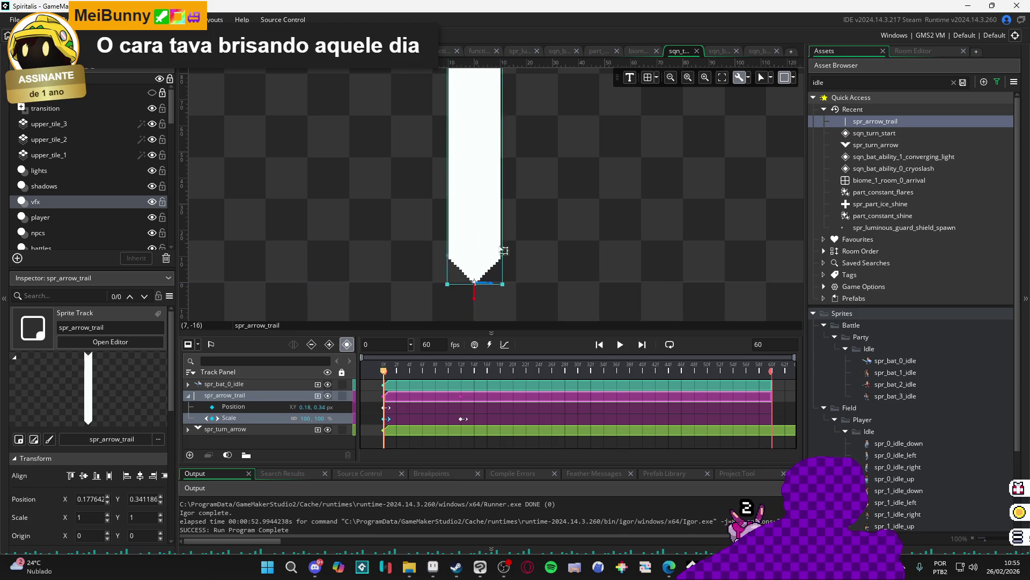
{"action": "scroll", "coordinate": [483, 241], "scroll_direction": "down", "scroll_amount": 3}
{"action": "left_click", "coordinate": [445, 369]}
{"action": "left_click_drag", "start_coordinate": [445, 369], "coordinate": [464, 370]}
{"action": "scroll", "coordinate": [535, 250], "scroll_direction": "down", "scroll_amount": 2}
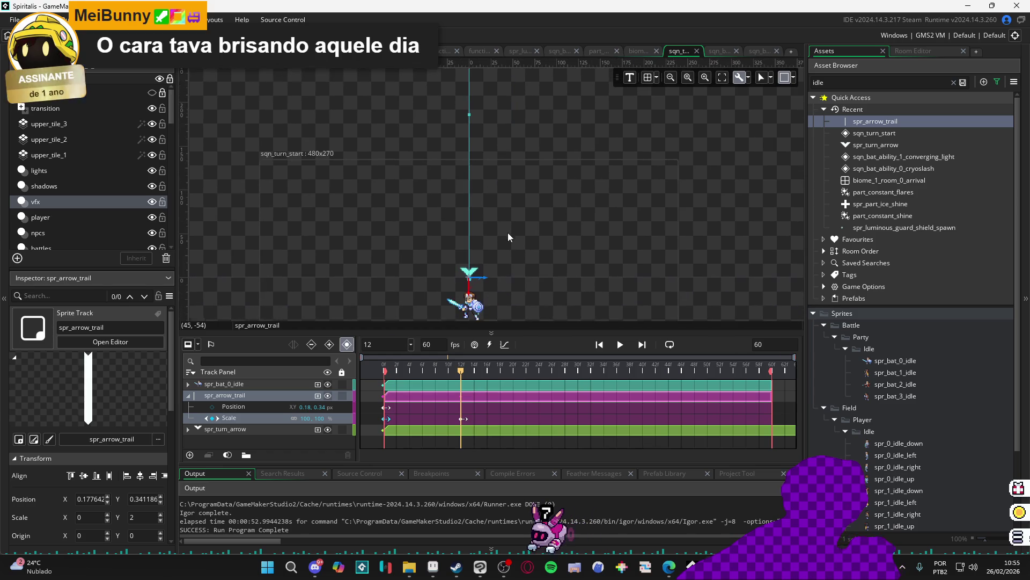
Add a Position key at frame 12 and set the trail's Scale X to 10%
{"action": "left_click", "coordinate": [214, 404]}
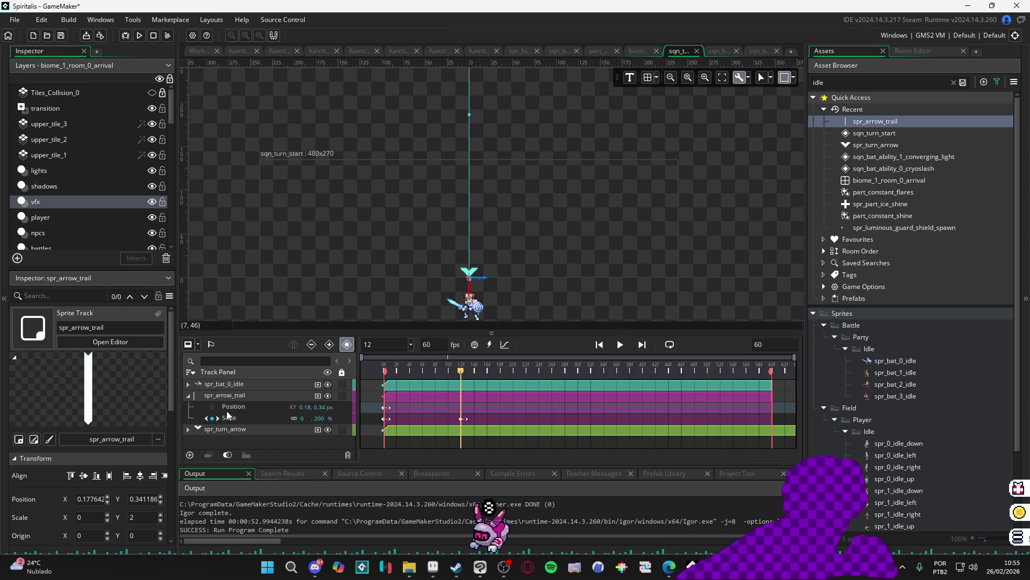
{"action": "left_click", "coordinate": [213, 406]}
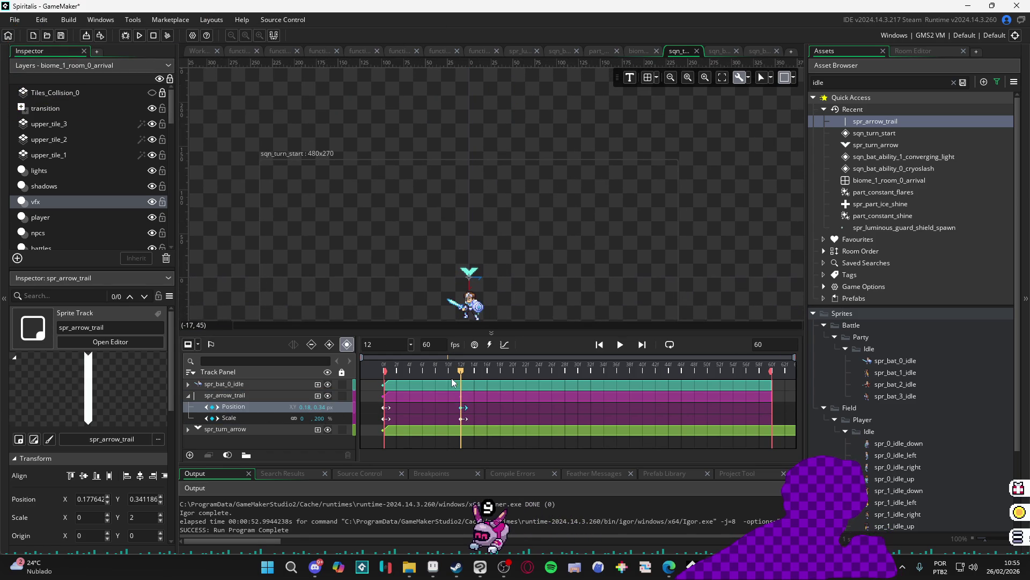
{"action": "left_click", "coordinate": [317, 418]}
{"action": "type", "text": "1"}
{"action": "key", "text": "Return"}
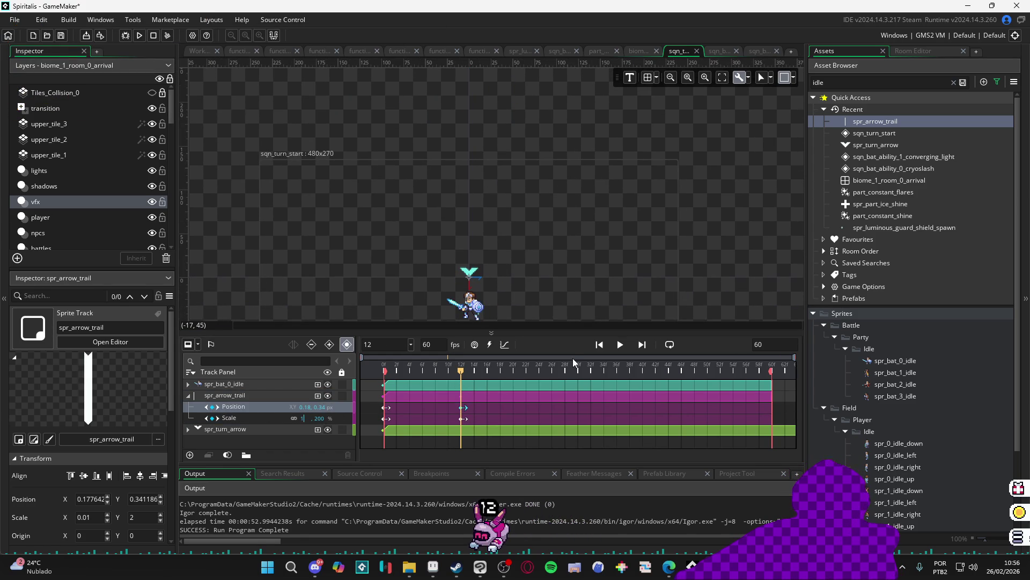
{"action": "type", "text": "0.1"}
{"action": "key", "text": "Return"}
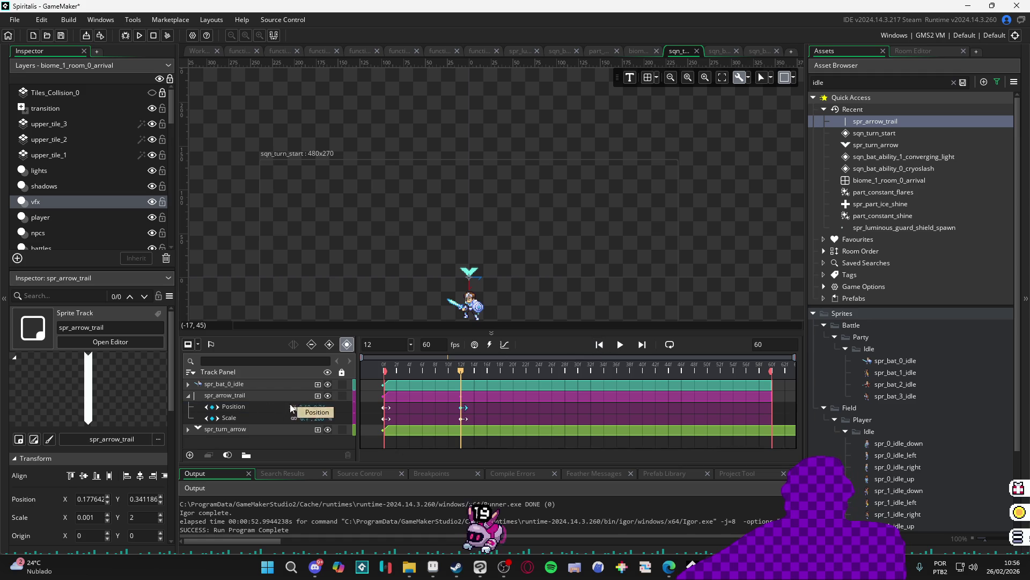
{"action": "key", "text": "BackSpace"}
{"action": "key", "text": "BackSpace"}
{"action": "key", "text": "BackSpace"}
{"action": "type", "text": "10"}
{"action": "key", "text": "Return"}
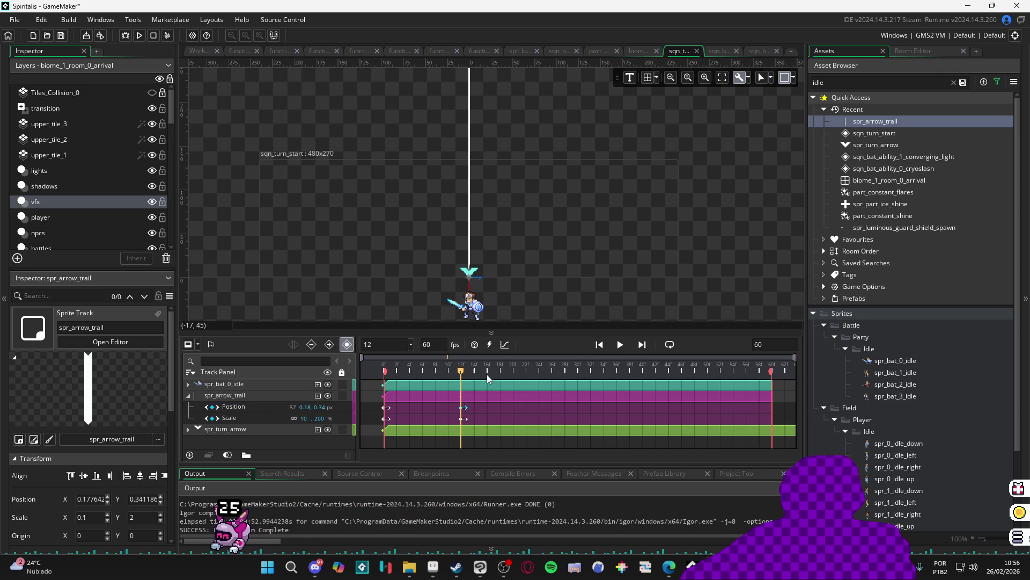
{"action": "mouse_move", "coordinate": [457, 370]}
{"action": "left_mouse_down"}
{"action": "mouse_move", "coordinate": [364, 368]}
{"action": "mouse_move", "coordinate": [465, 371]}
{"action": "left_mouse_up"}
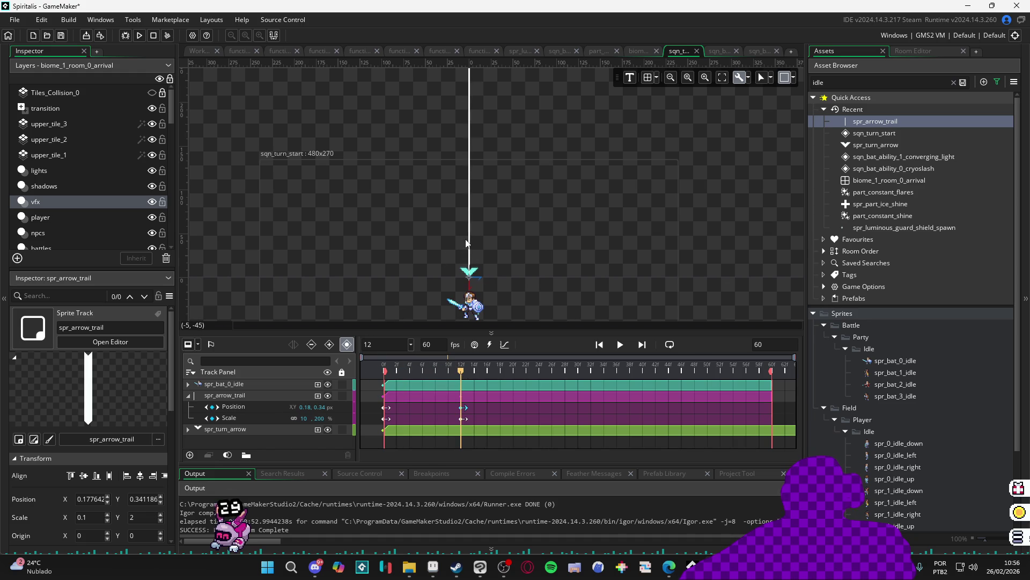
Raise the arrow trail to Y -16.66 at frame 12 and play the sequence
{"action": "left_click", "coordinate": [470, 243]}
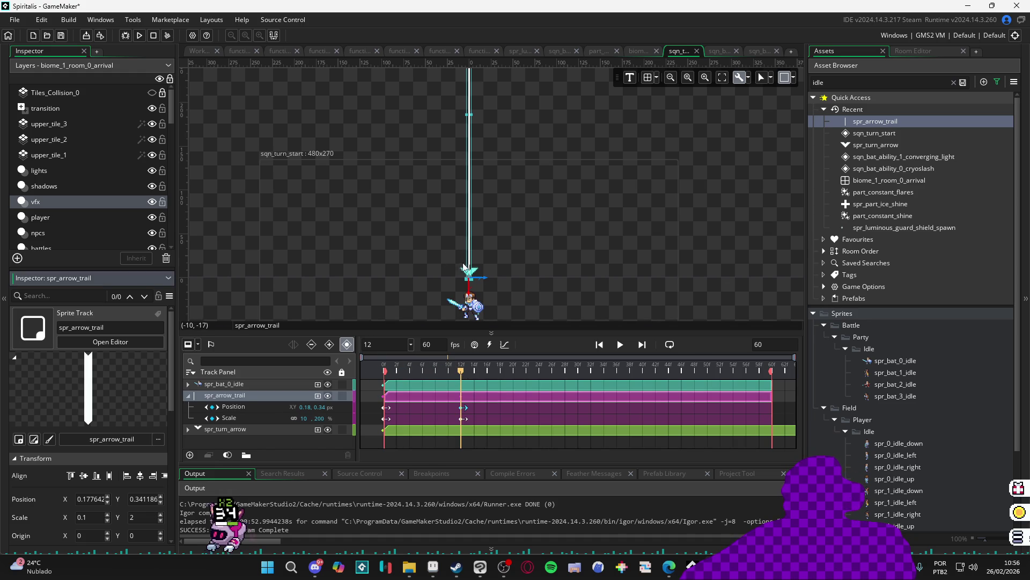
{"action": "left_click", "coordinate": [470, 256]}
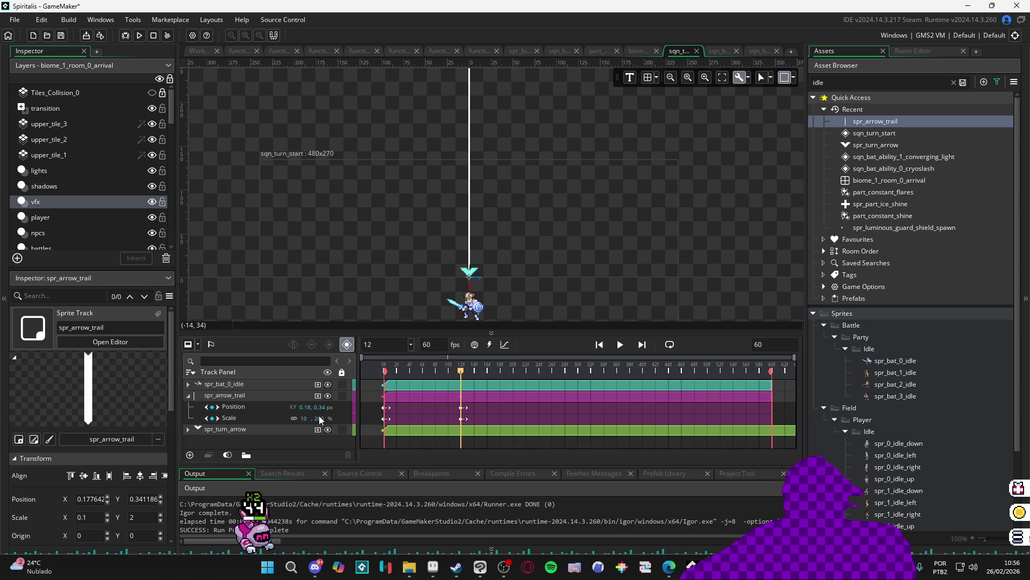
{"action": "left_click", "coordinate": [252, 406]}
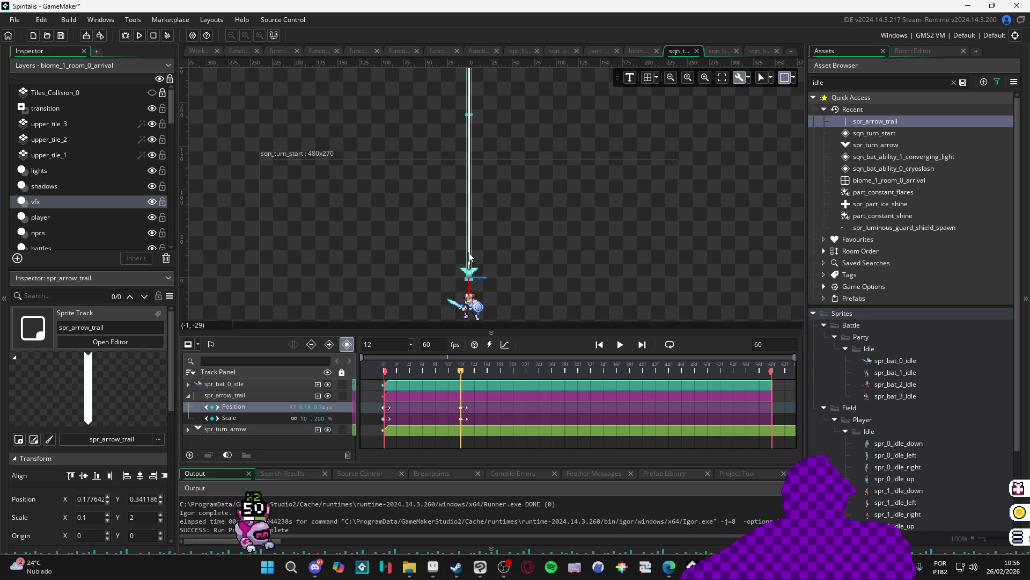
{"action": "scroll", "coordinate": [469, 257], "scroll_direction": "up", "scroll_amount": 1}
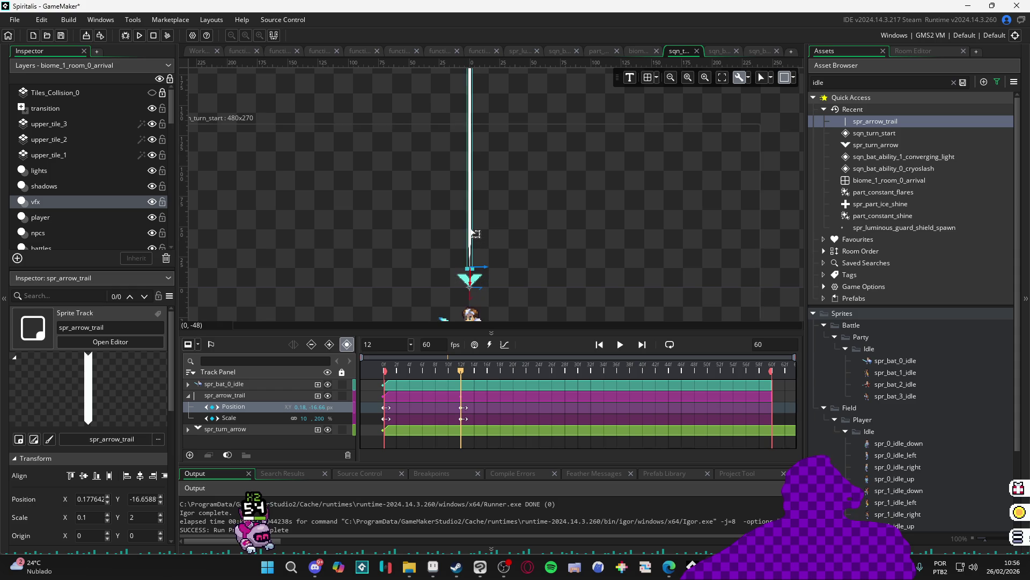
{"action": "left_click_drag", "start_coordinate": [475, 234], "coordinate": [475, 213]}
{"action": "scroll", "coordinate": [476, 213], "scroll_direction": "down", "scroll_amount": 3}
{"action": "key", "text": "space"}
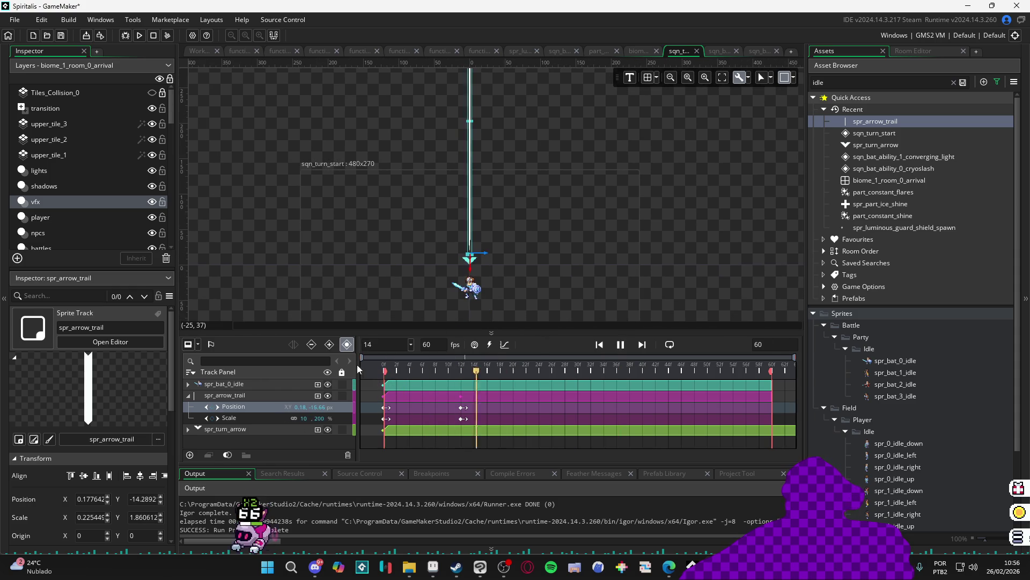
{"action": "key", "text": "space"}
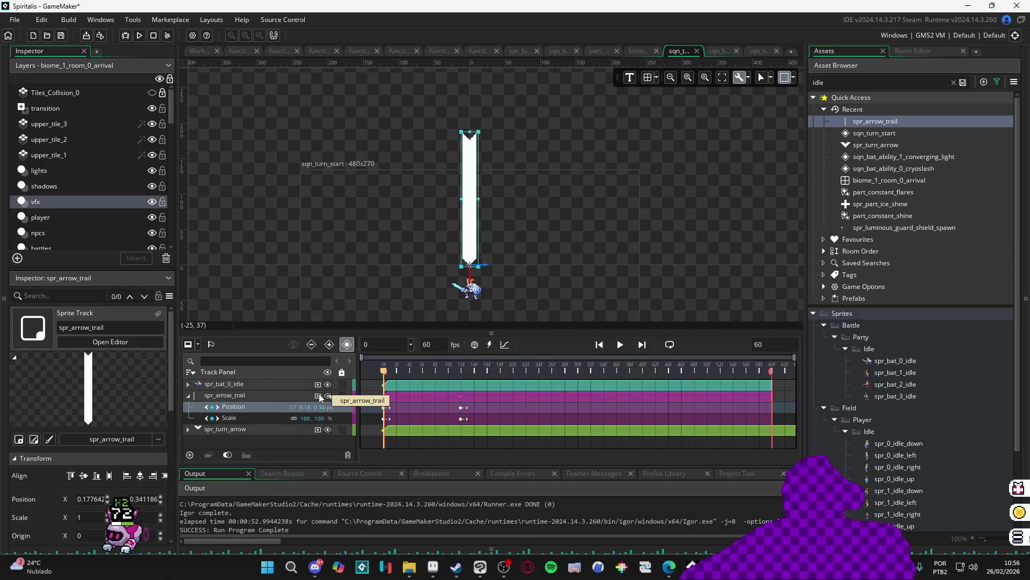
Add a Colour Multiply track to the arrow trail, keyed opaque white FFFFFFFF at frame 0
{"action": "left_click", "coordinate": [317, 395]}
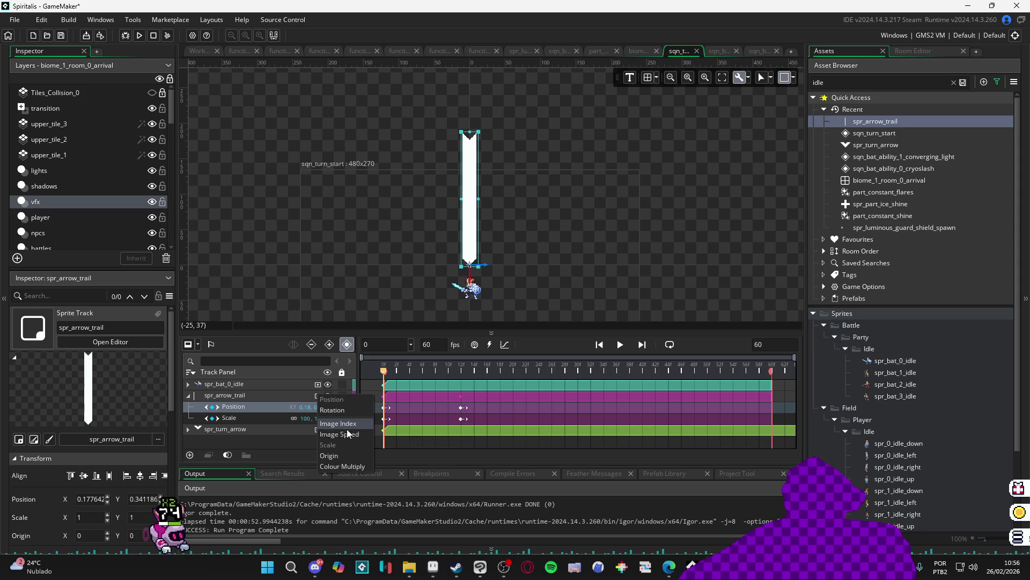
{"action": "left_click", "coordinate": [352, 466]}
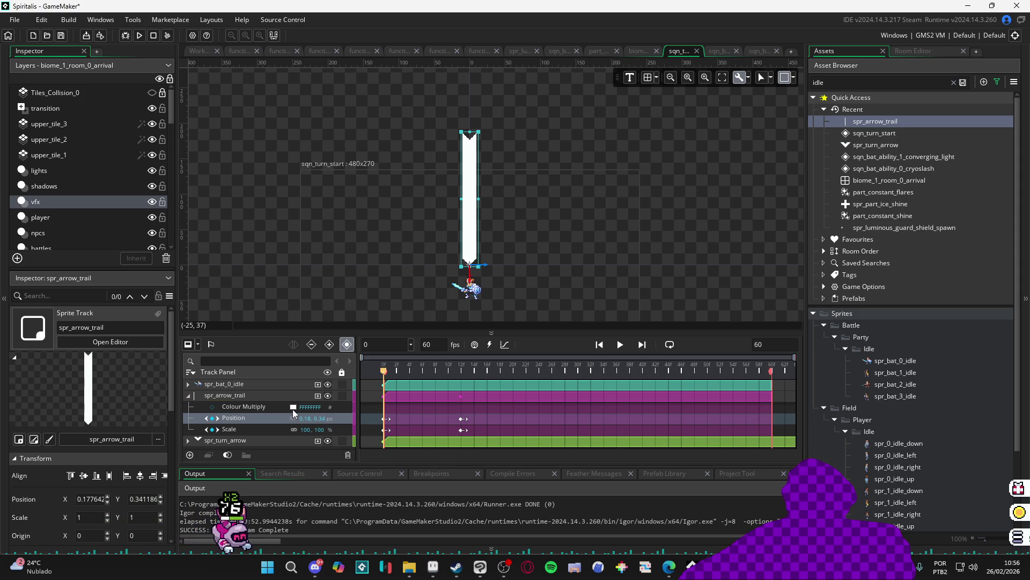
{"action": "mouse_move", "coordinate": [429, 573]}
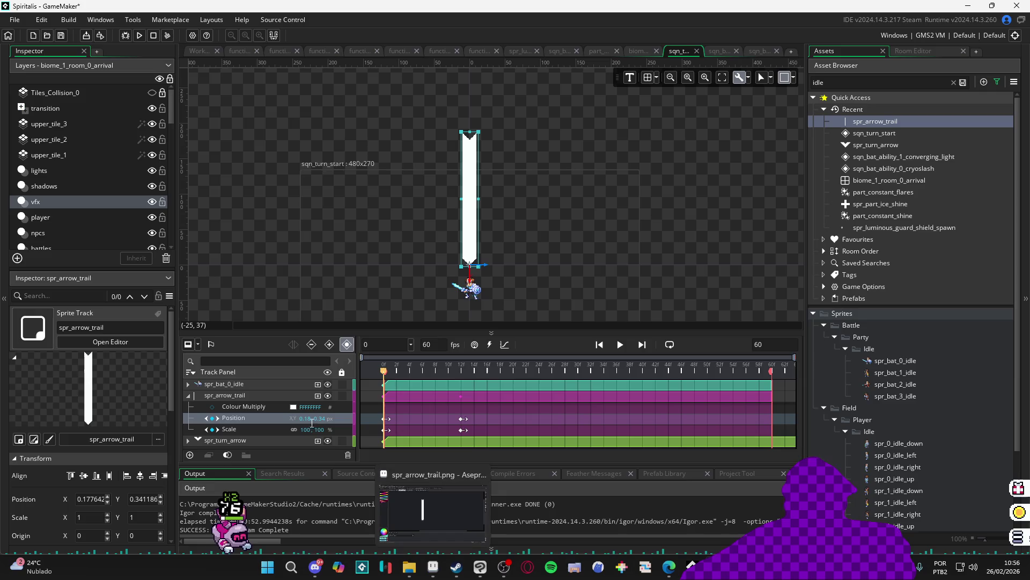
{"action": "left_click", "coordinate": [294, 407]}
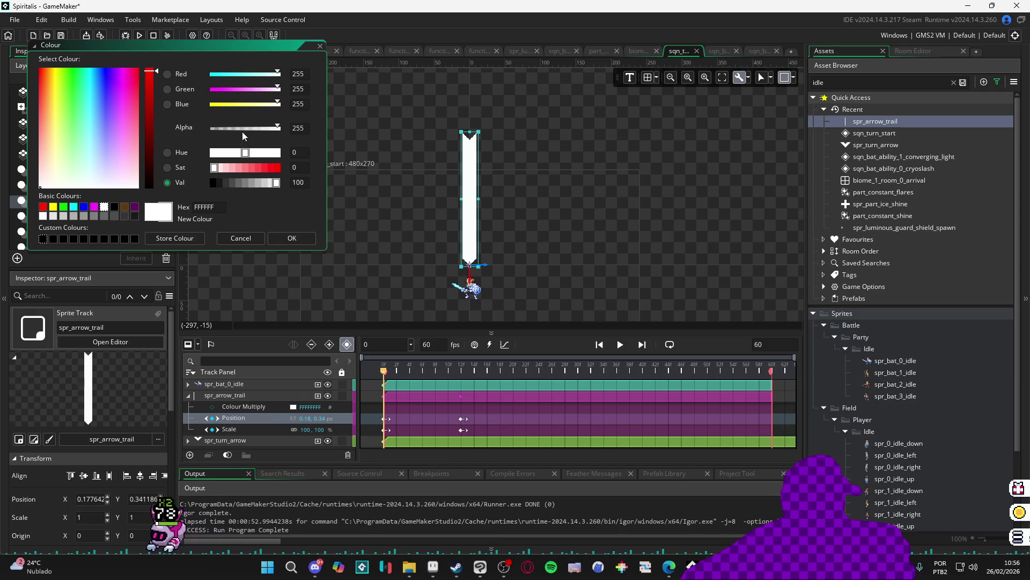
{"action": "left_click", "coordinate": [297, 238]}
Set the trail's Colour Multiply alpha to 0 at frame 12 and play the fade
{"action": "left_click_drag", "start_coordinate": [417, 370], "coordinate": [464, 371]}
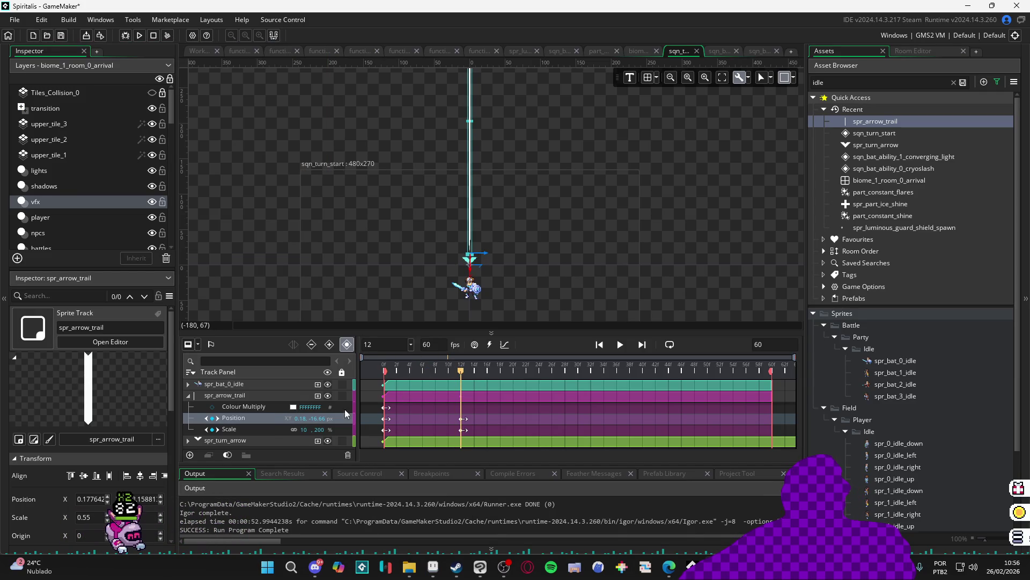
{"action": "left_click", "coordinate": [293, 406]}
{"action": "left_click", "coordinate": [214, 133]}
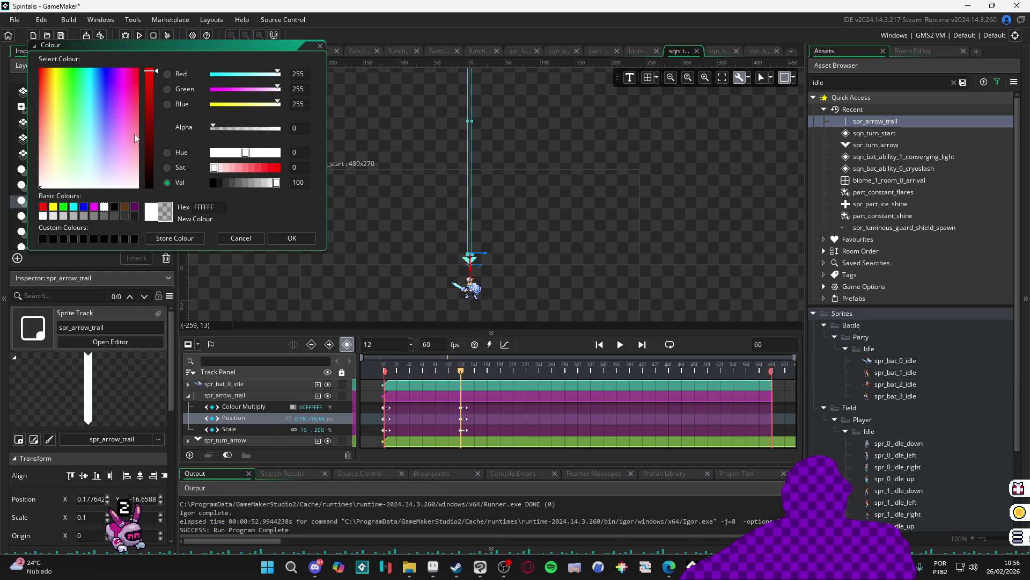
{"action": "left_click", "coordinate": [297, 239]}
{"action": "key", "text": "space"}
{"action": "key", "text": "Home"}
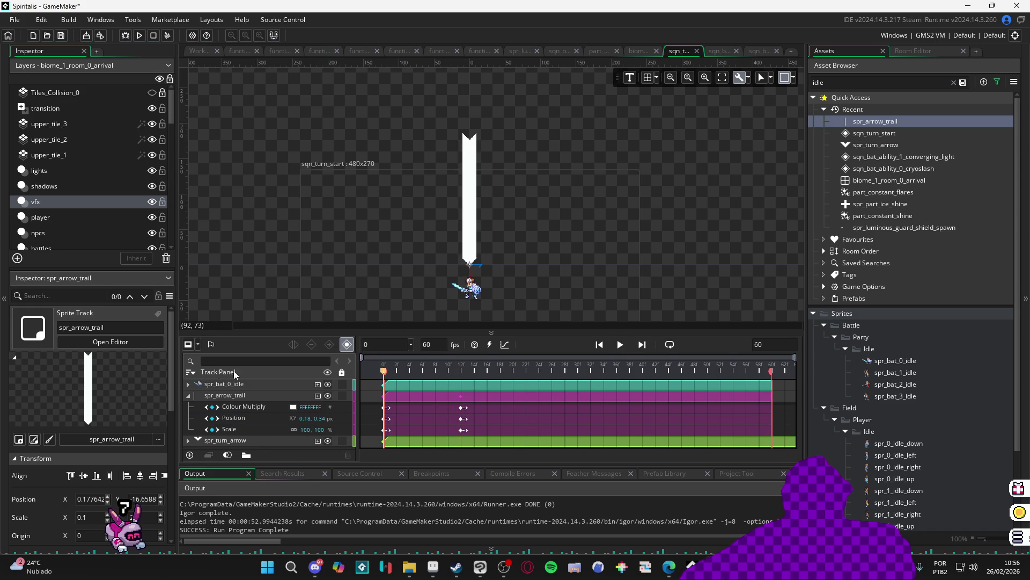
{"action": "left_click", "coordinate": [621, 348]}
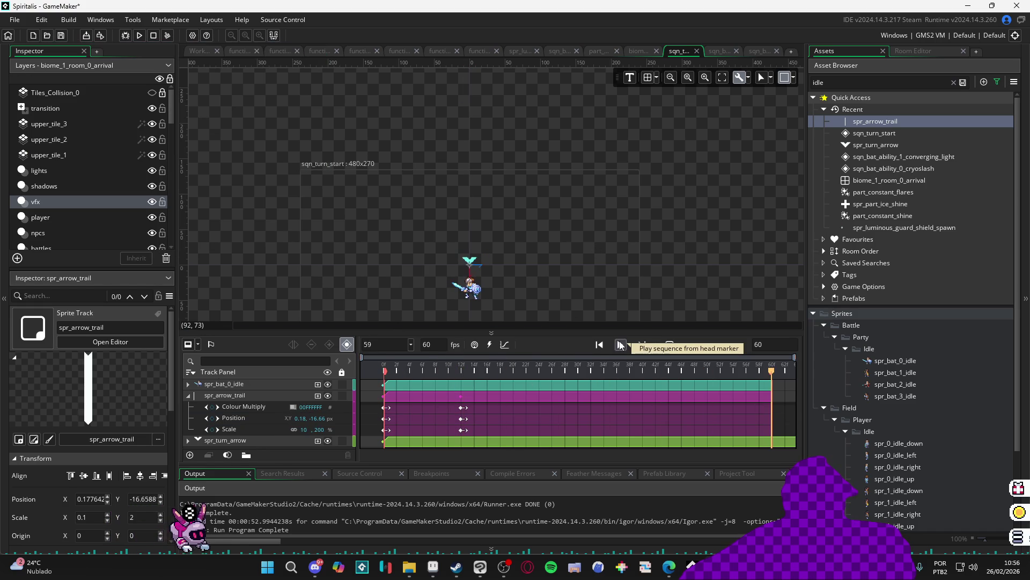
Play back the sequence to check the trail fade, rewind to frame 0, and select spr_turn_arrow
{"action": "left_click", "coordinate": [616, 347]}
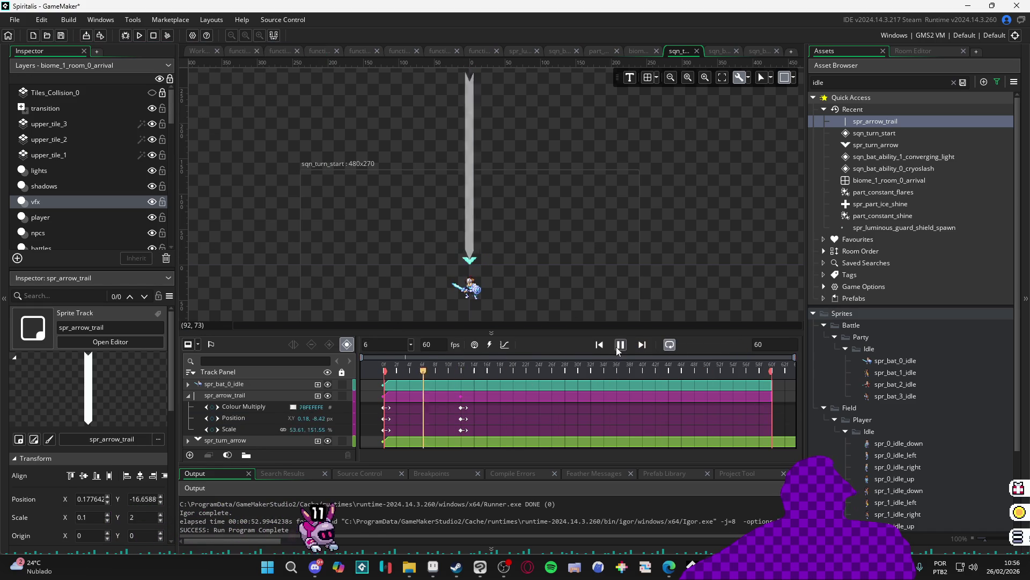
{"action": "left_click", "coordinate": [619, 347]}
{"action": "left_click", "coordinate": [620, 347]}
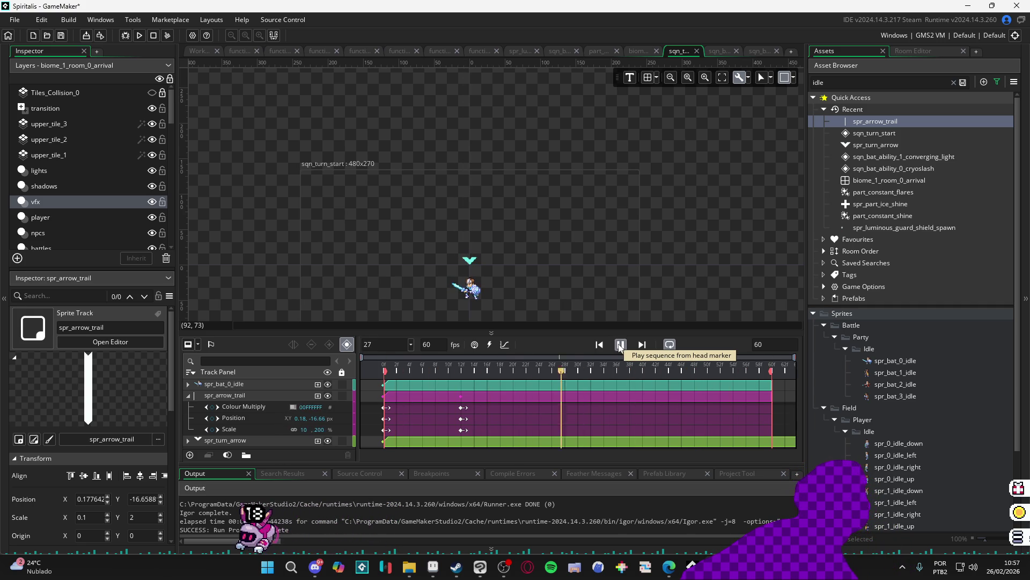
{"action": "left_click", "coordinate": [620, 347]}
{"action": "mouse_move", "coordinate": [594, 371]}
{"action": "left_mouse_down"}
{"action": "mouse_move", "coordinate": [417, 375]}
{"action": "mouse_move", "coordinate": [372, 365]}
{"action": "left_mouse_up"}
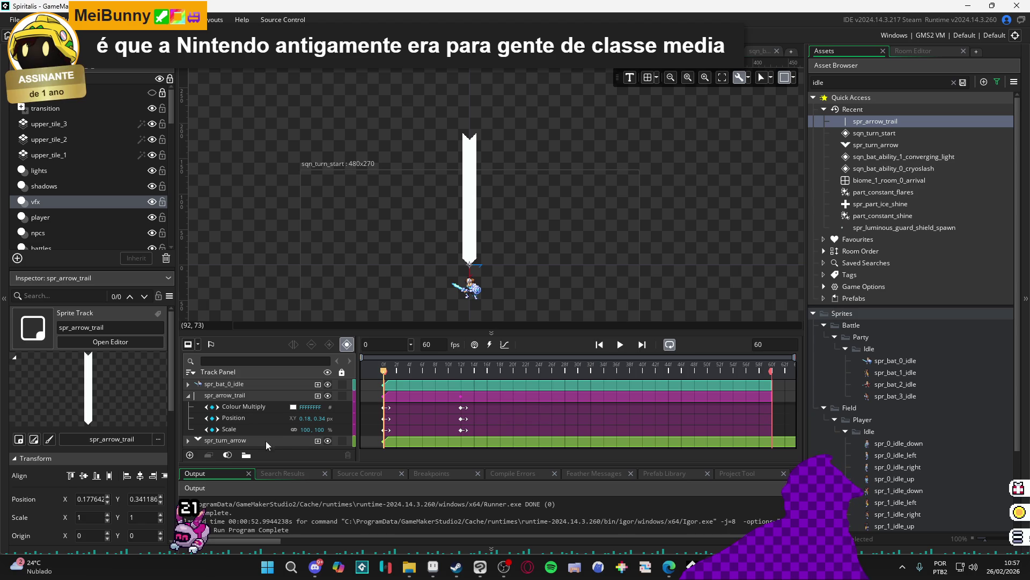
{"action": "left_click", "coordinate": [244, 441]}
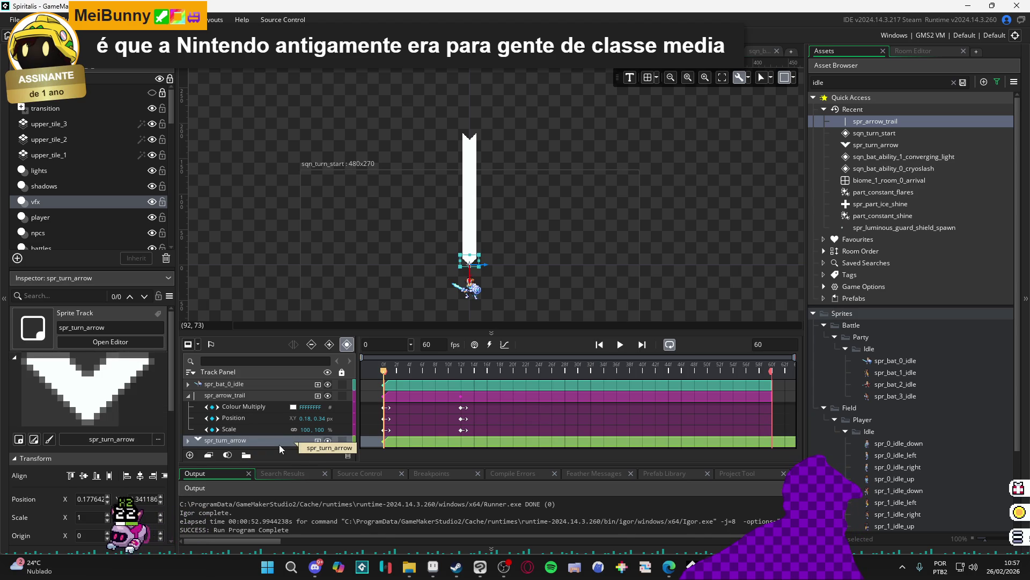
Add a Scale track to spr_turn_arrow, keying Scale Y 200 at frame 0 and 100 at frame 12
{"action": "left_click", "coordinate": [189, 440]}
{"action": "scroll", "coordinate": [191, 439], "scroll_direction": "down", "scroll_amount": 1}
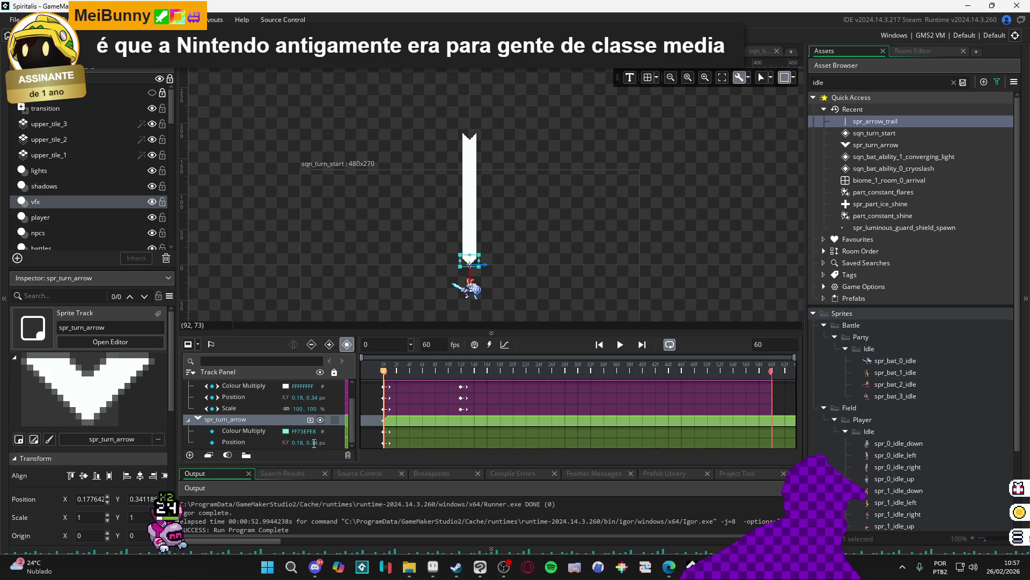
{"action": "left_click", "coordinate": [309, 425]}
{"action": "left_click", "coordinate": [310, 422]}
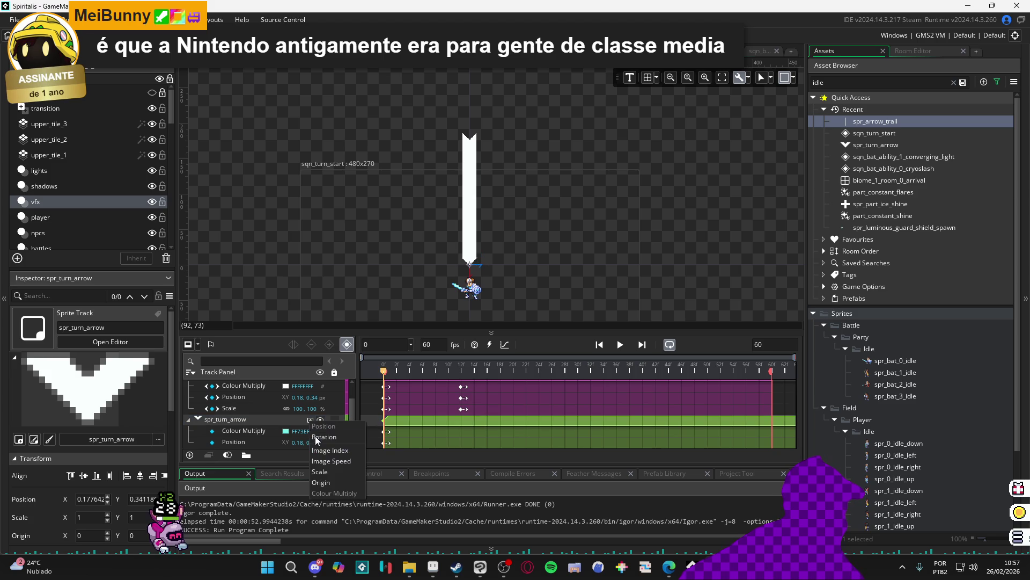
{"action": "left_click", "coordinate": [332, 477]}
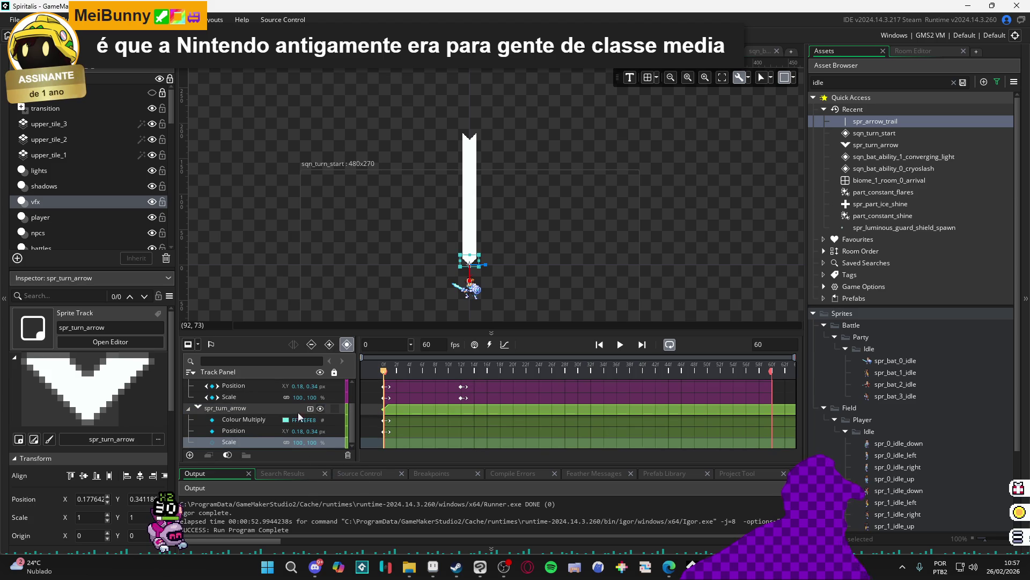
{"action": "left_click", "coordinate": [311, 442]}
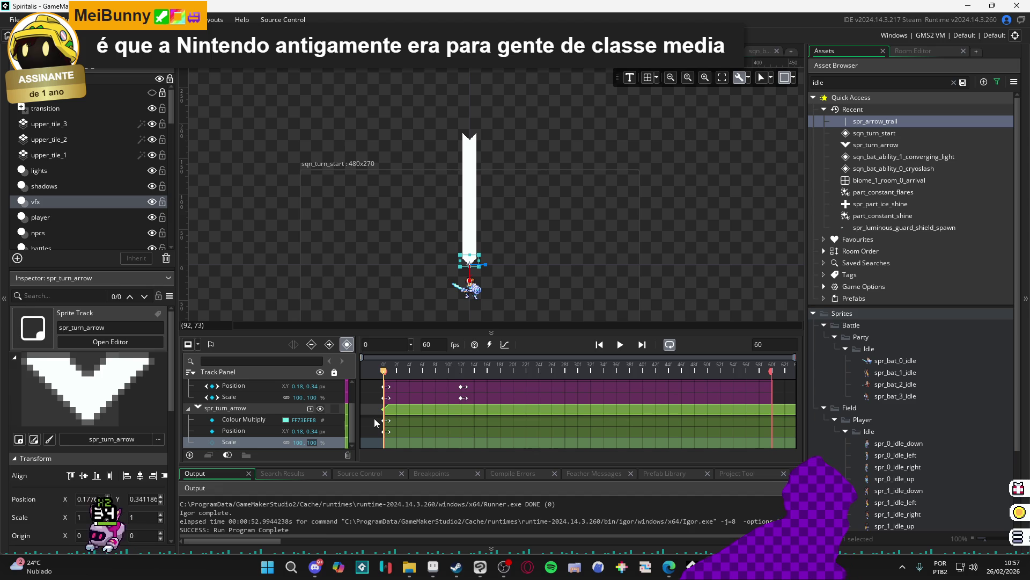
{"action": "type", "text": "200"}
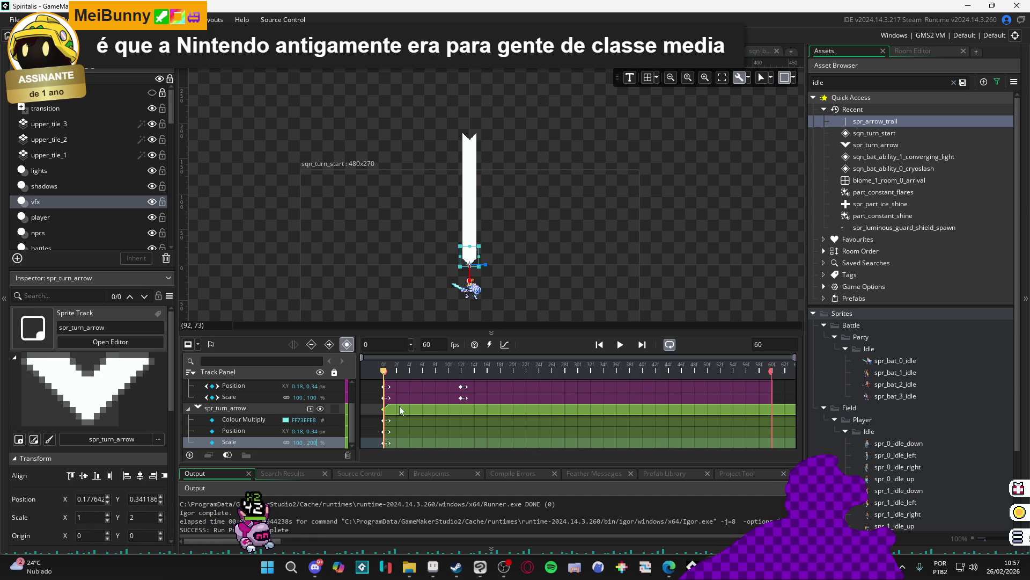
{"action": "left_click_drag", "start_coordinate": [400, 369], "coordinate": [463, 374]}
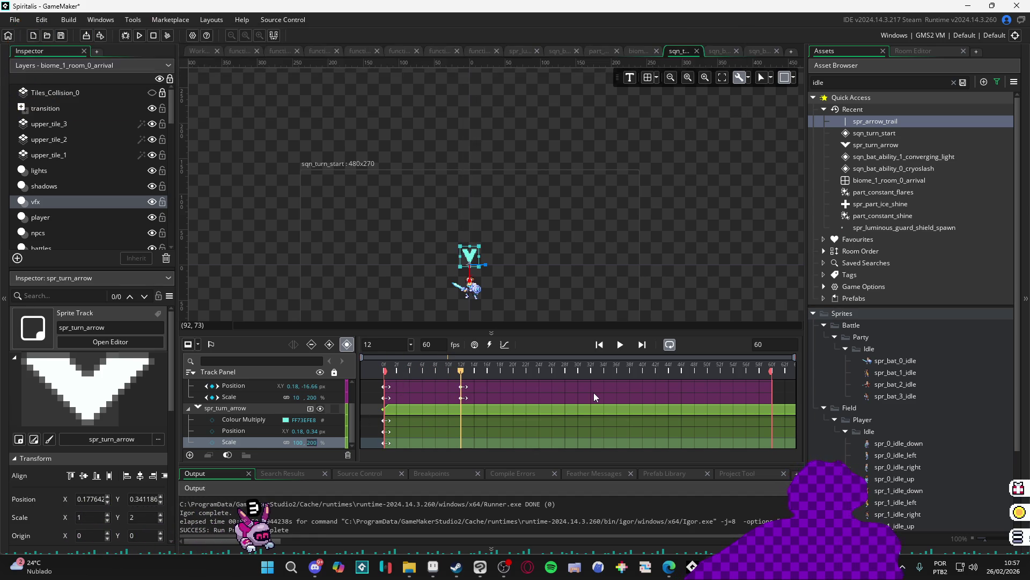
{"action": "type", "text": "100"}
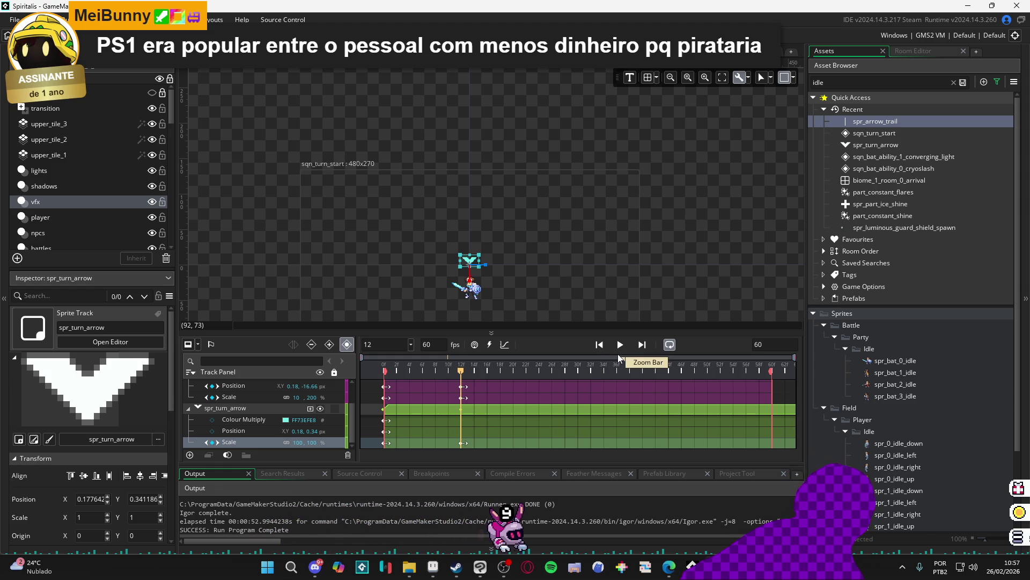
{"action": "key", "text": "space"}
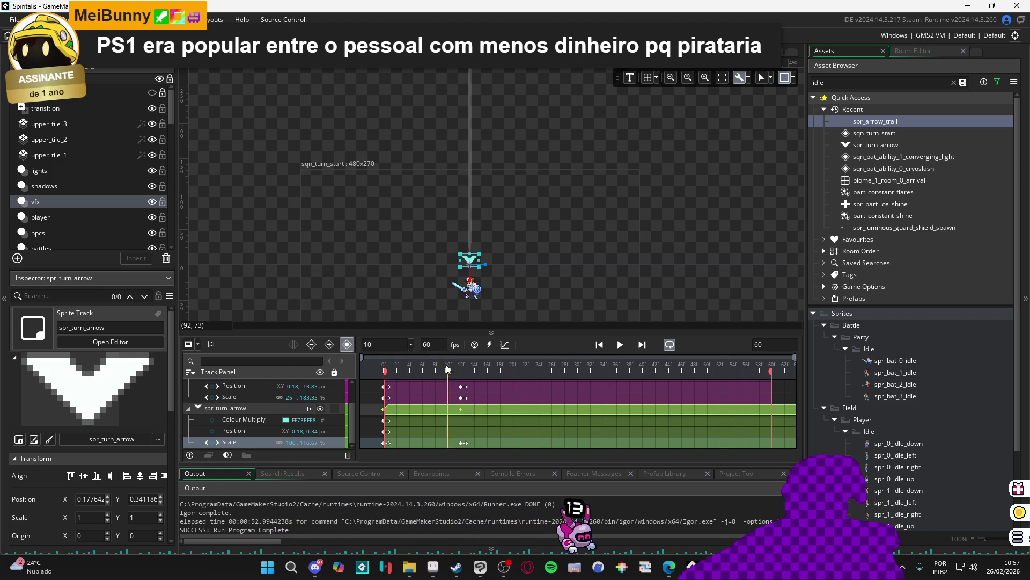
{"action": "key", "text": "space"}
{"action": "key", "text": "Home"}
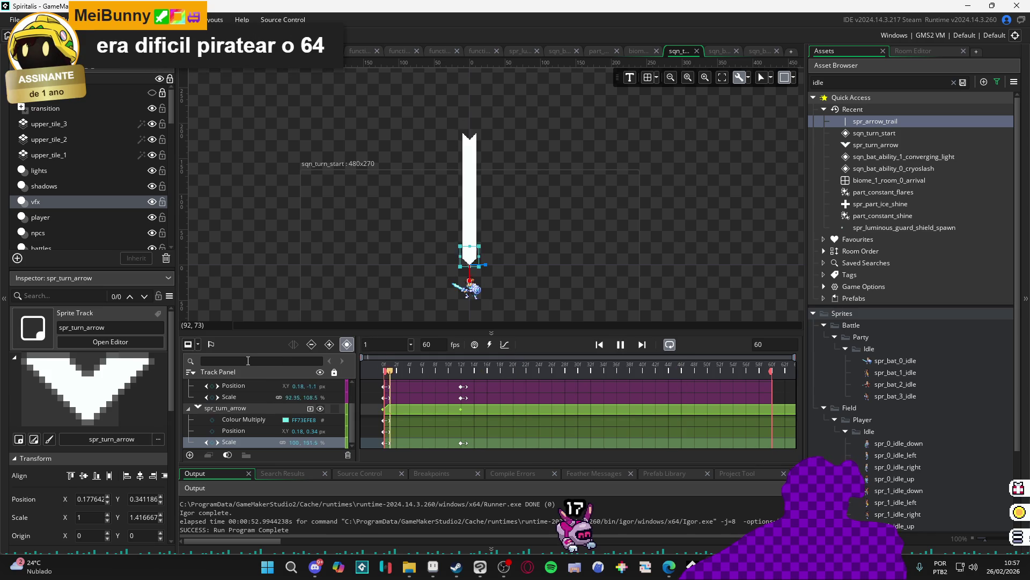
{"action": "key", "text": "space"}
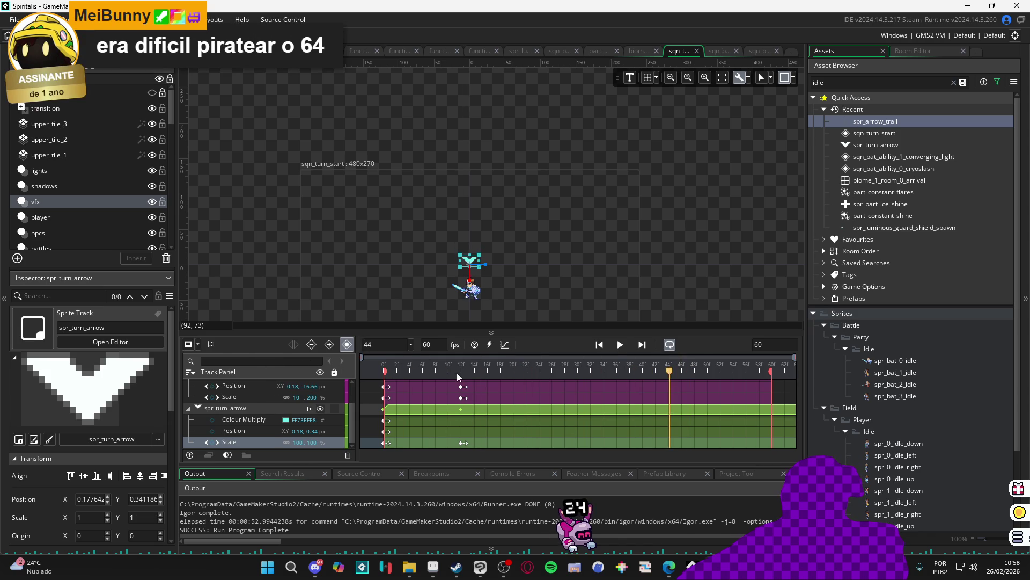
{"action": "key", "text": "space"}
{"action": "left_click", "coordinate": [507, 367]}
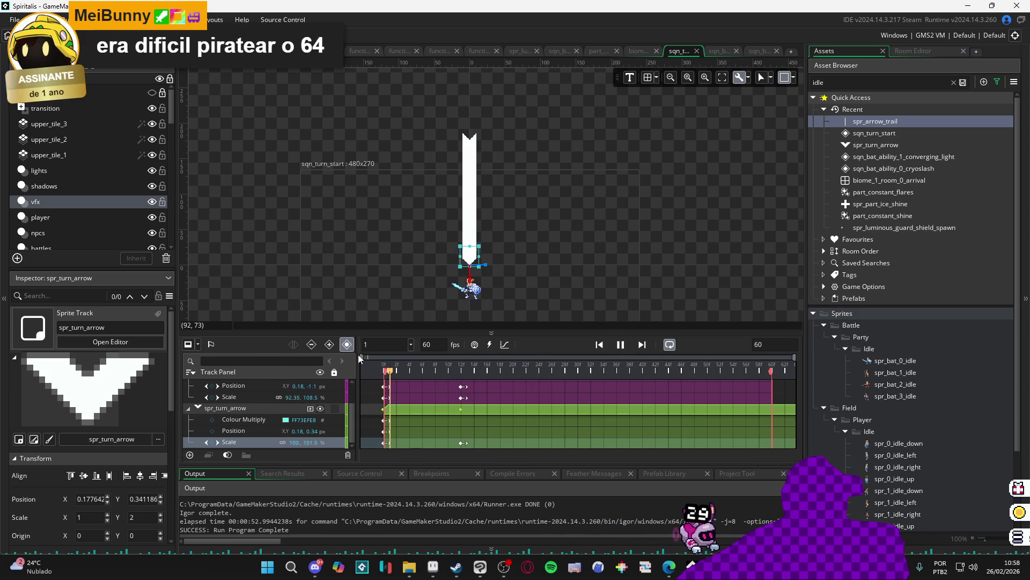
{"action": "left_click", "coordinate": [533, 295]}
{"action": "scroll", "coordinate": [510, 285], "scroll_direction": "up", "scroll_amount": 4}
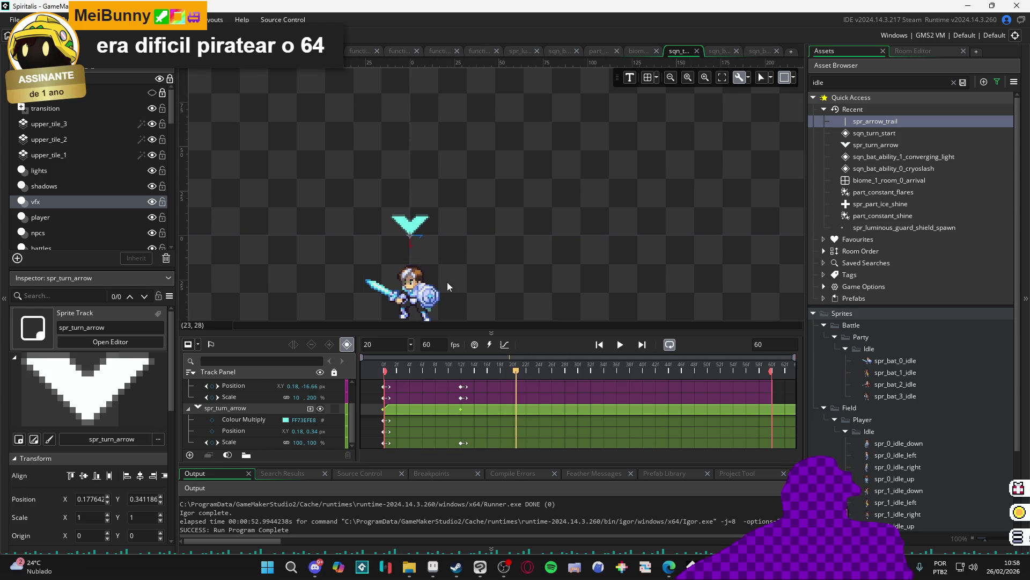
{"action": "left_click", "coordinate": [436, 360]}
{"action": "key", "text": "space"}
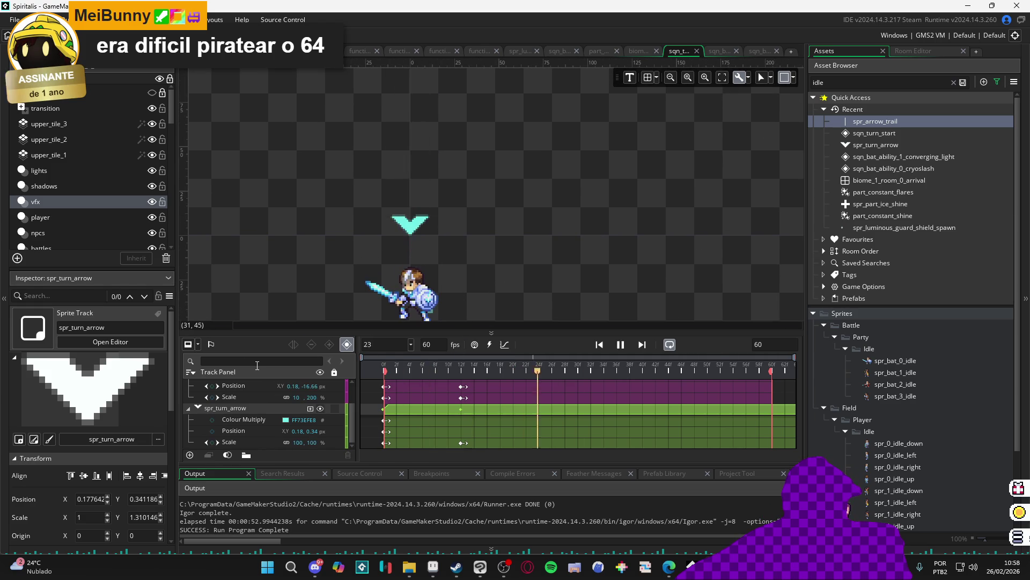
{"action": "key", "text": "space"}
{"action": "key", "text": "space"}
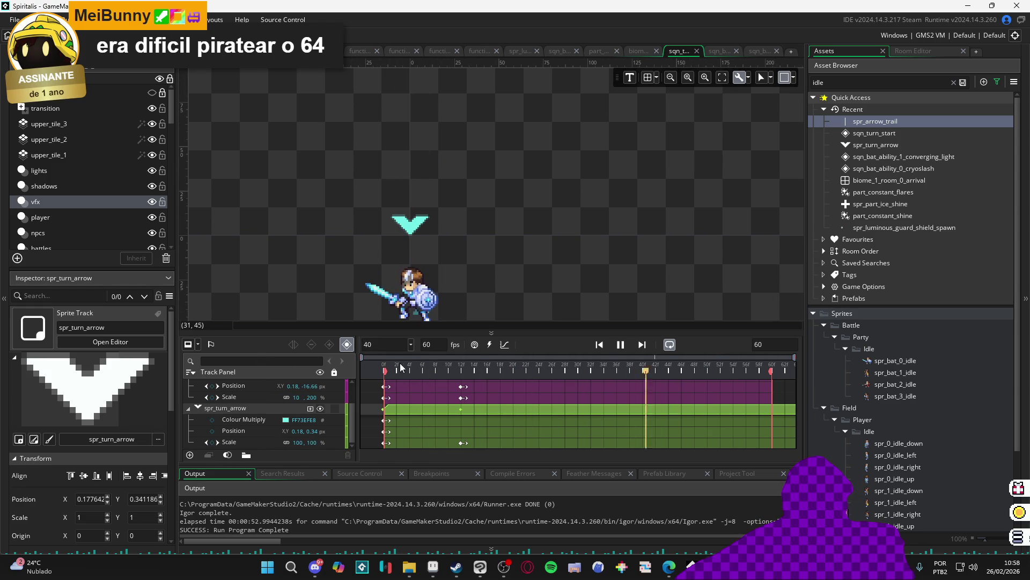
{"action": "left_click", "coordinate": [358, 370]}
{"action": "key", "text": "space"}
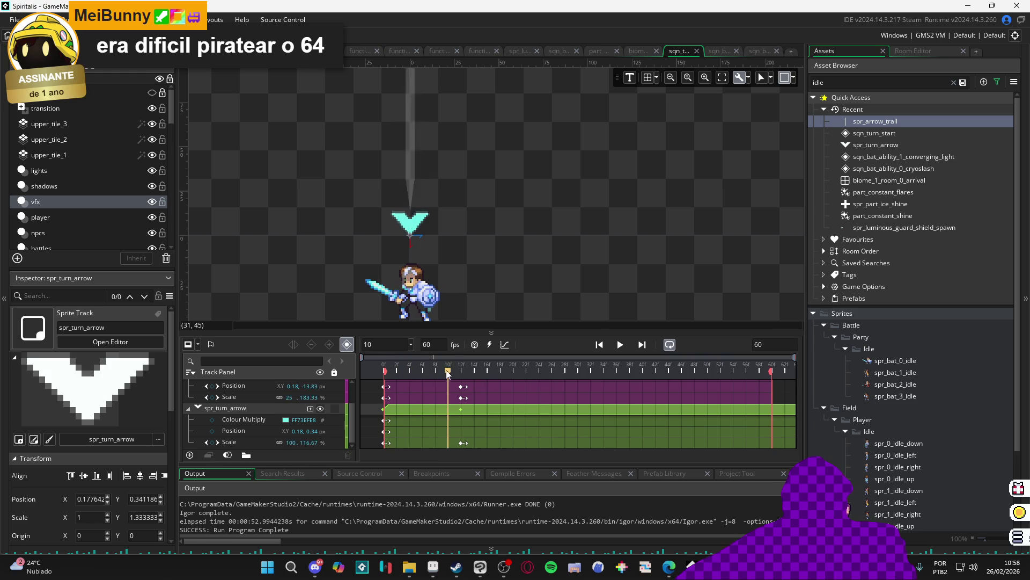
{"action": "left_click_drag", "start_coordinate": [384, 371], "coordinate": [462, 378]}
{"action": "scroll", "coordinate": [490, 286], "scroll_direction": "down", "scroll_amount": 3}
{"action": "scroll", "coordinate": [478, 276], "scroll_direction": "up", "scroll_amount": 2}
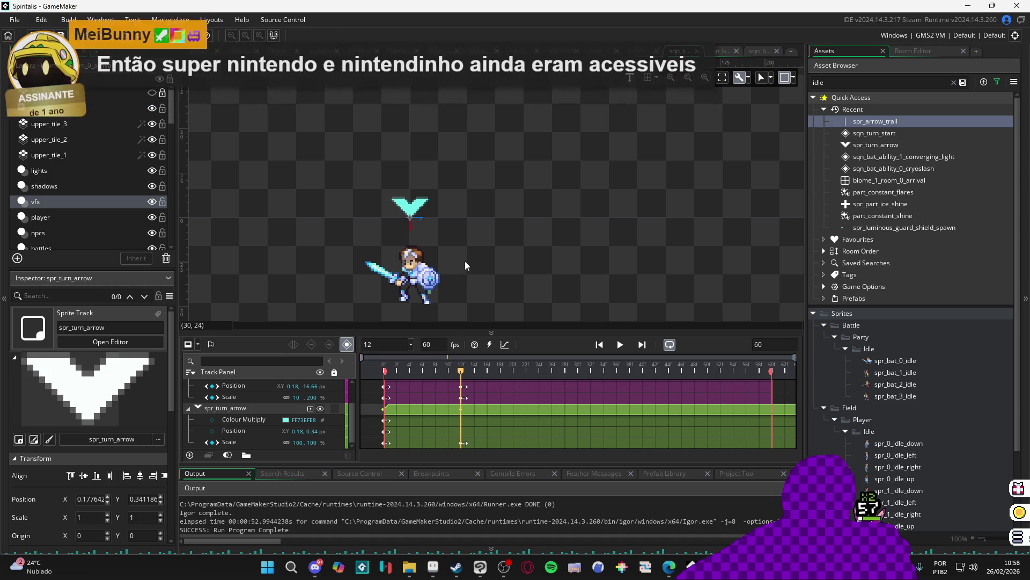
{"action": "scroll", "coordinate": [465, 261], "scroll_direction": "down", "scroll_amount": 1}
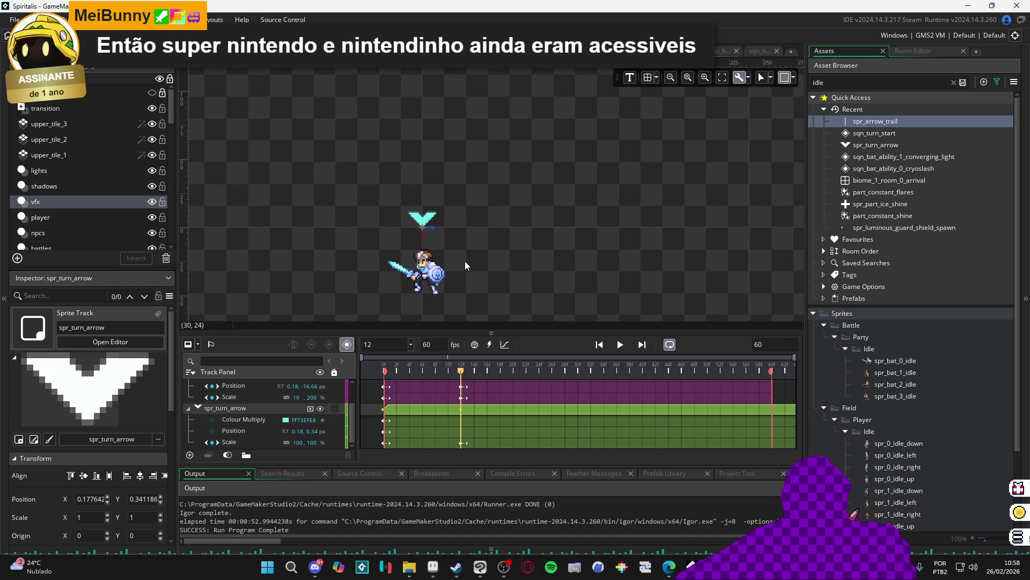
{"action": "mouse_move", "coordinate": [464, 262]}
{"action": "left_mouse_down"}
{"action": "mouse_move", "coordinate": [474, 272]}
{"action": "mouse_move", "coordinate": [469, 294]}
{"action": "left_mouse_up"}
{"action": "key", "text": "space"}
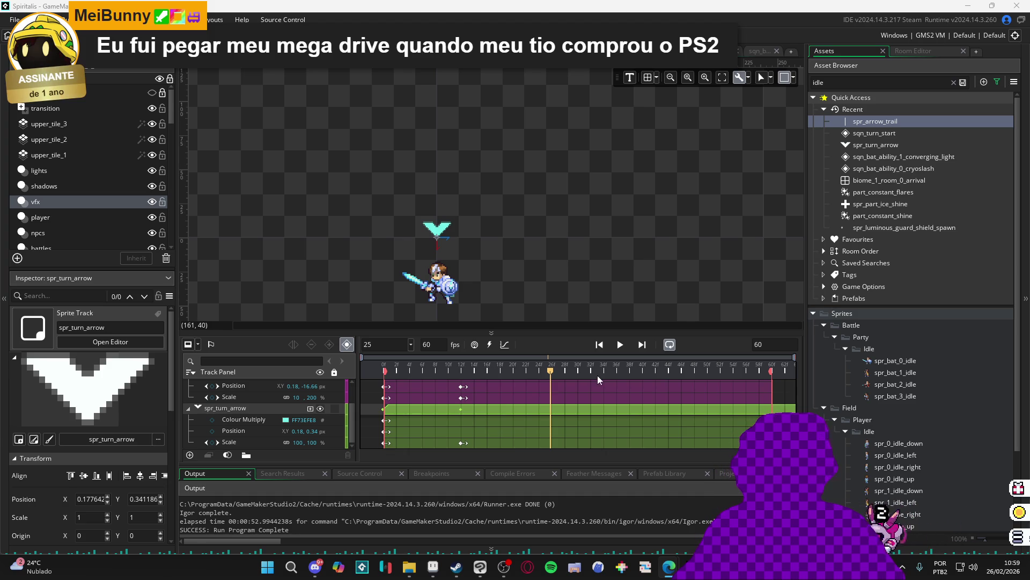
{"action": "left_click", "coordinate": [618, 349]}
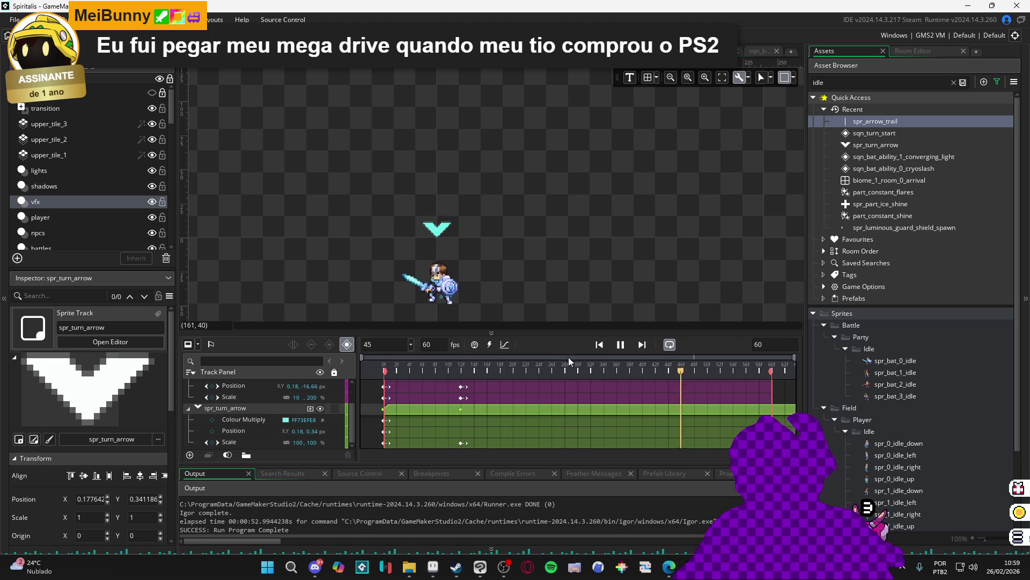
{"action": "left_click", "coordinate": [618, 347]}
{"action": "mouse_move", "coordinate": [409, 371]}
{"action": "left_mouse_down"}
{"action": "mouse_move", "coordinate": [347, 370]}
{"action": "mouse_move", "coordinate": [427, 375]}
{"action": "mouse_move", "coordinate": [387, 371]}
{"action": "mouse_move", "coordinate": [422, 368]}
{"action": "left_mouse_up"}
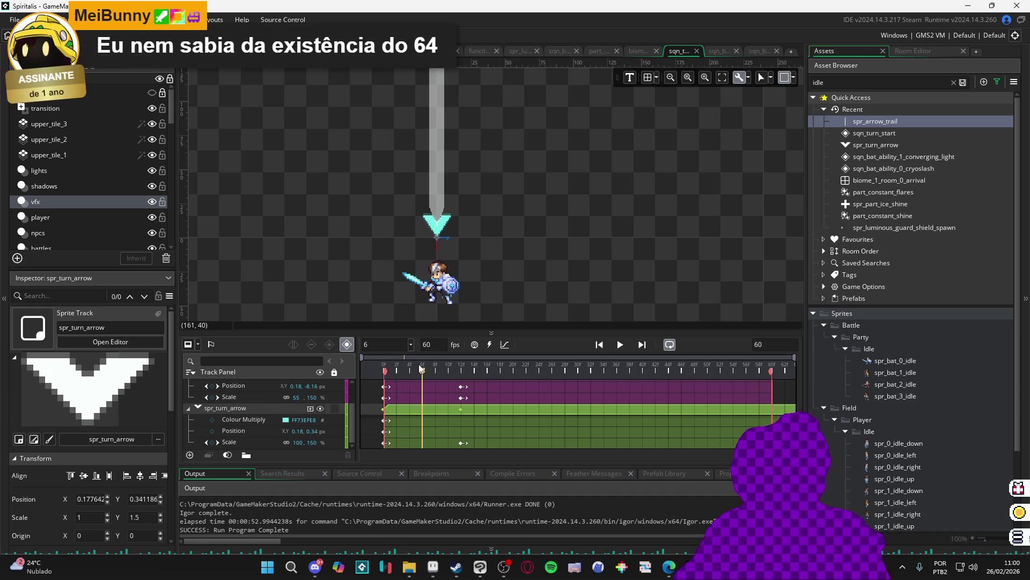
{"action": "key", "text": "Home"}
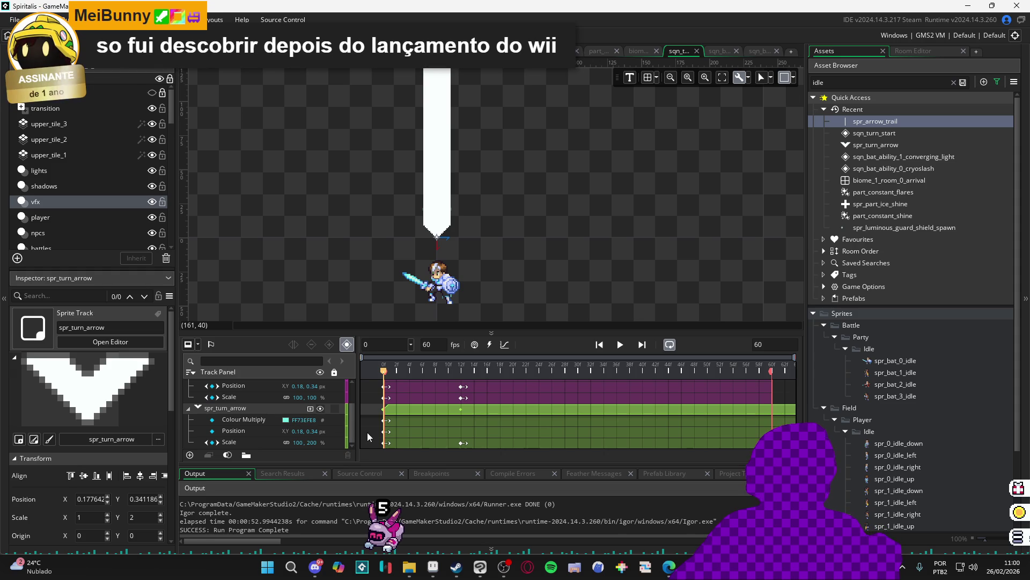
{"action": "left_click", "coordinate": [338, 422]}
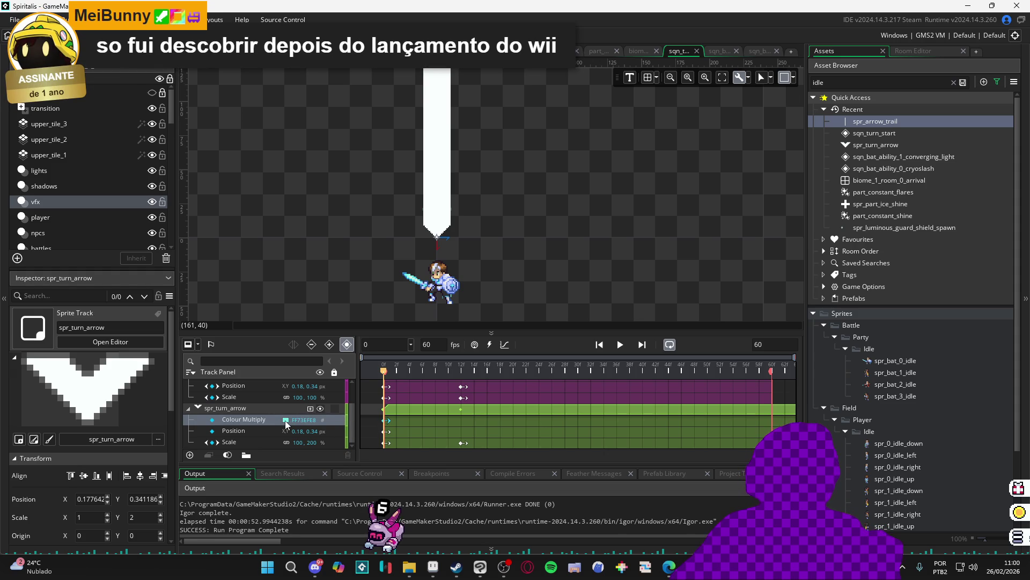
Set the frame-12 Colour Multiply key to FFEFEF (saturation 0, red 255) and replay the sequence
{"action": "left_click", "coordinate": [383, 426]}
{"action": "left_click", "coordinate": [384, 422]}
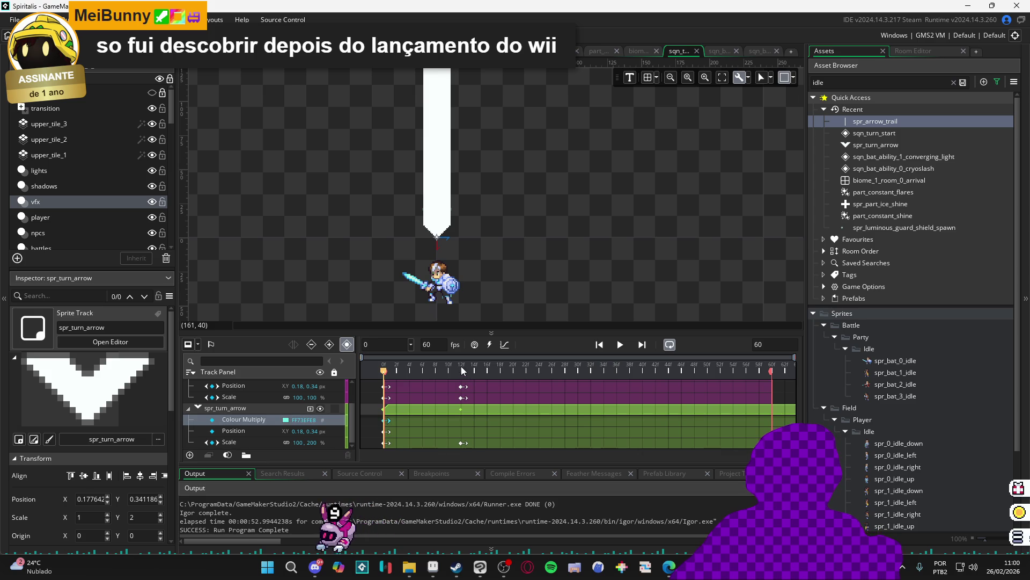
{"action": "left_click", "coordinate": [461, 371]}
{"action": "left_click", "coordinate": [385, 426]}
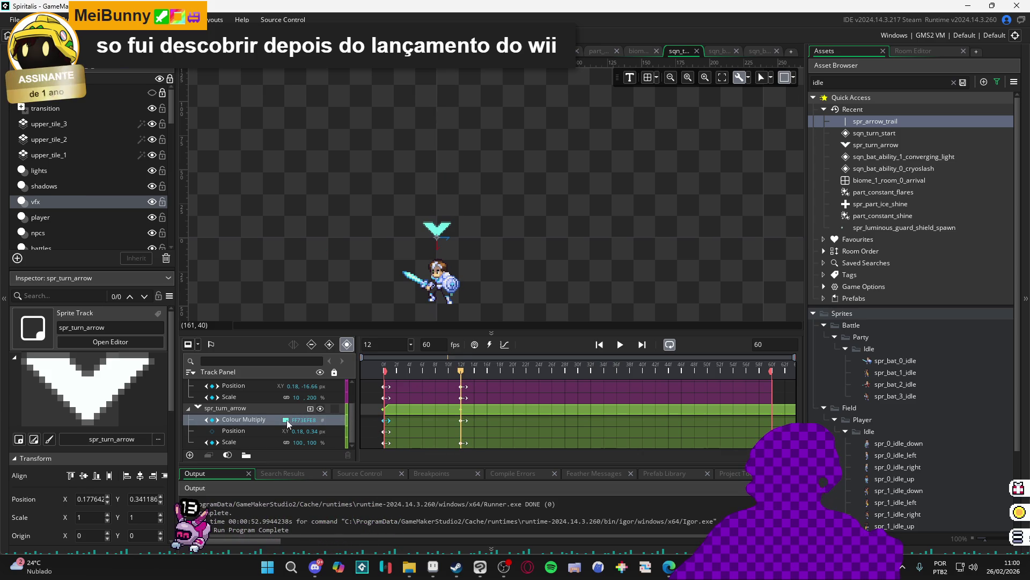
{"action": "left_click", "coordinate": [286, 419]}
{"action": "left_click", "coordinate": [213, 168]}
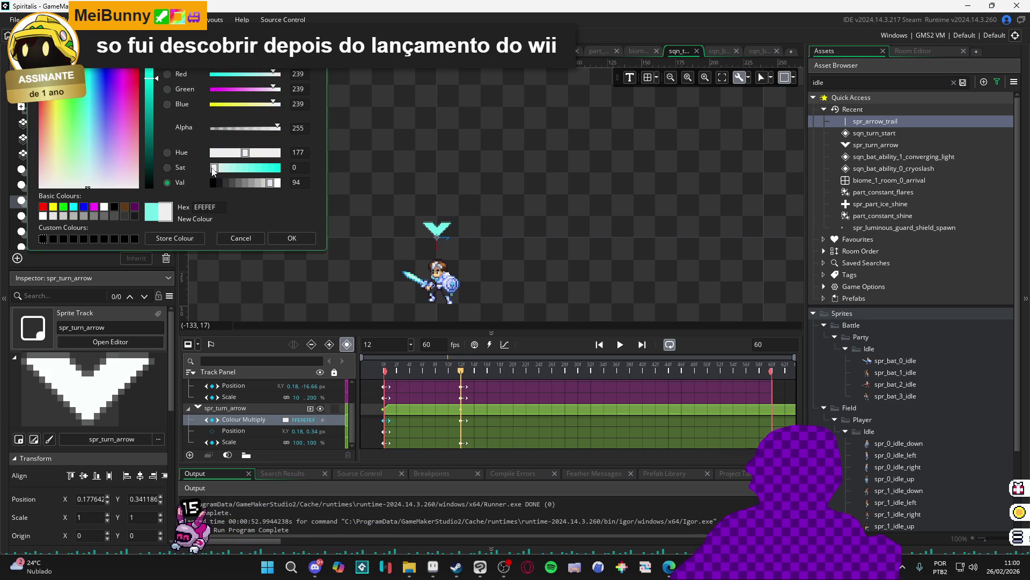
{"action": "left_click_drag", "start_coordinate": [271, 74], "coordinate": [289, 74]}
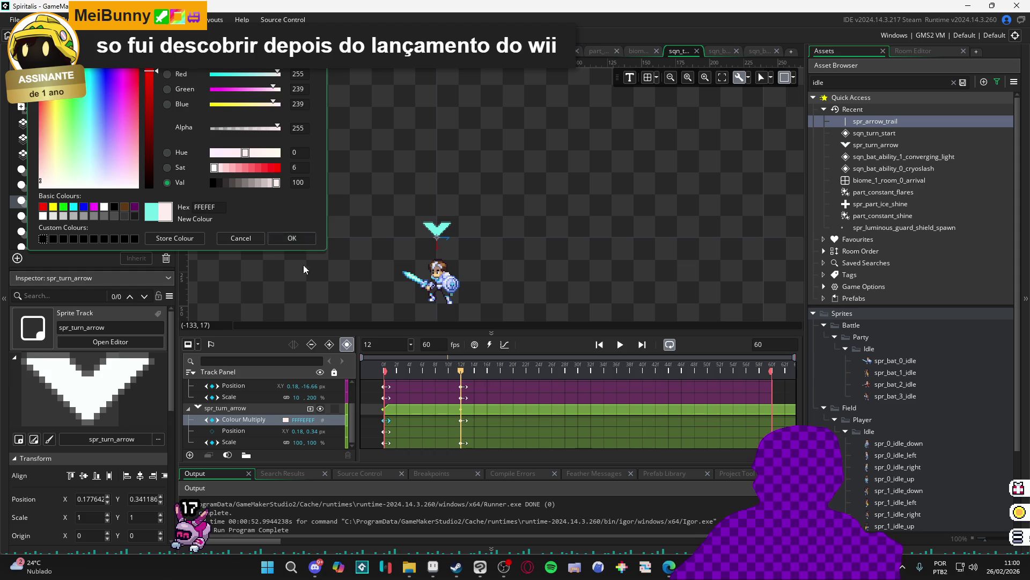
{"action": "left_click", "coordinate": [296, 240]}
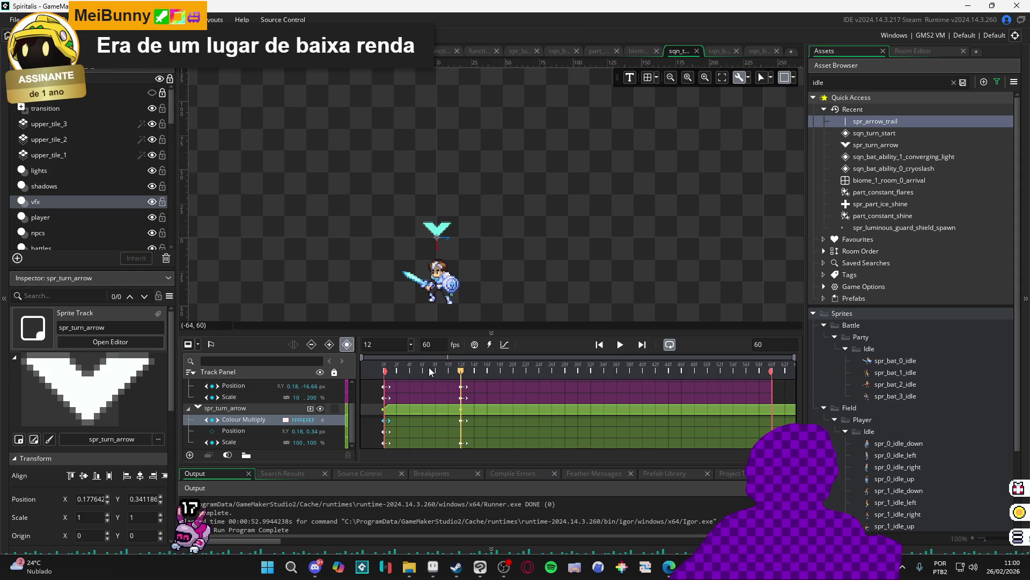
{"action": "left_click_drag", "start_coordinate": [429, 367], "coordinate": [300, 368]}
{"action": "key", "text": "space"}
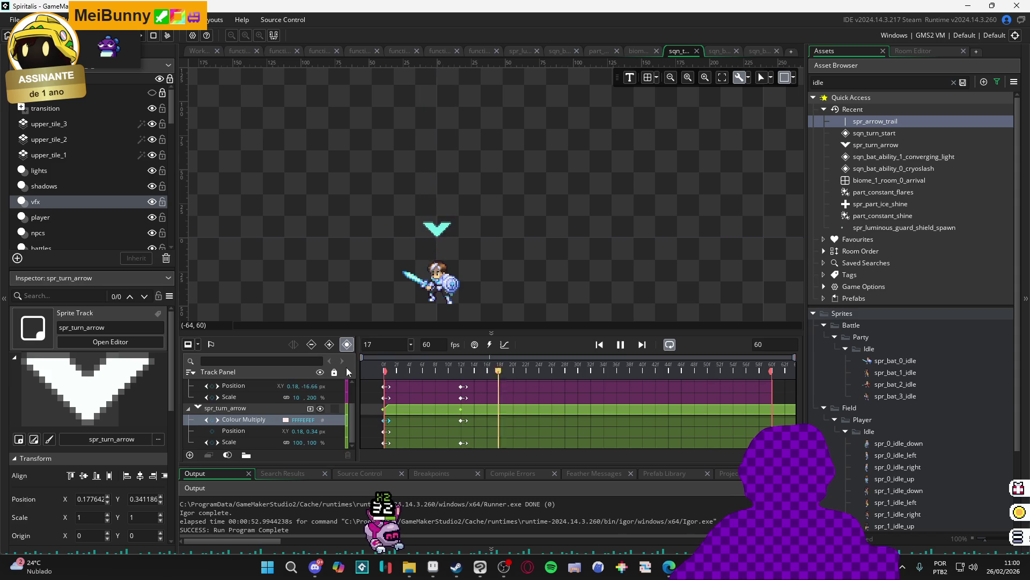
Replay the sequence, stopping at frame 45, then select spr_bat_0_idle and rewind to frame 0
{"action": "left_click", "coordinate": [384, 365]}
{"action": "key", "text": "space"}
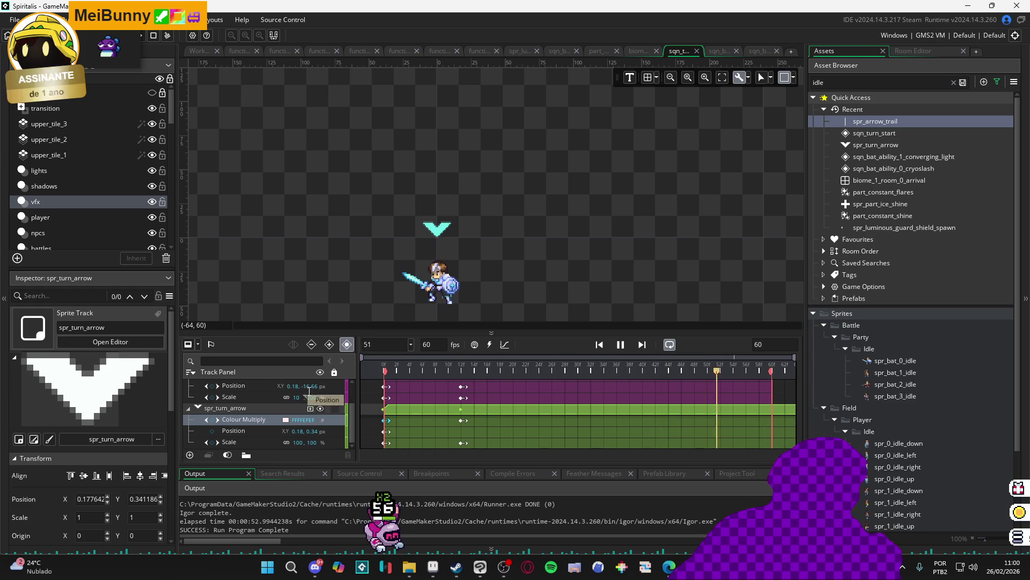
{"action": "key", "text": "space"}
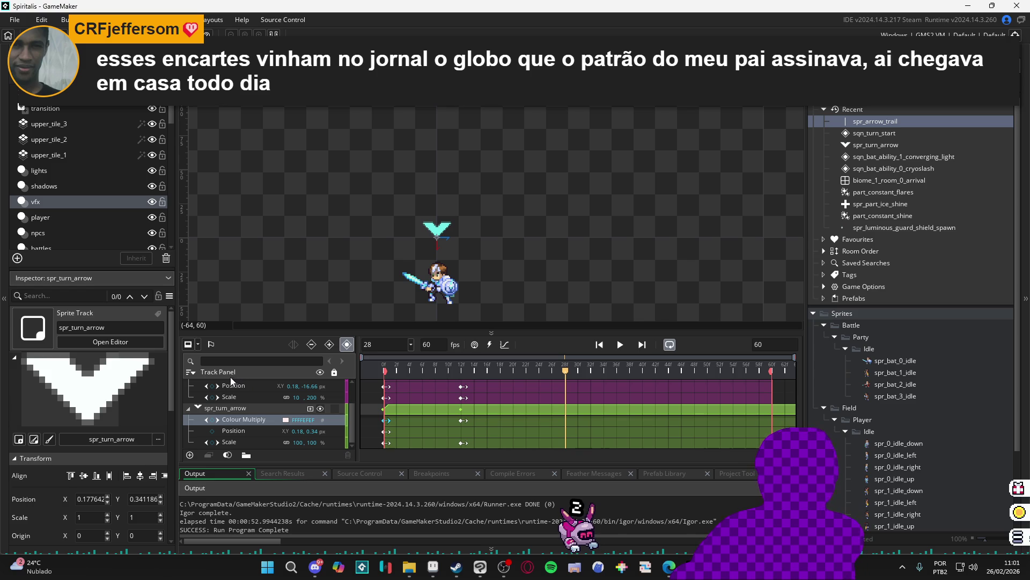
{"action": "key", "text": "space"}
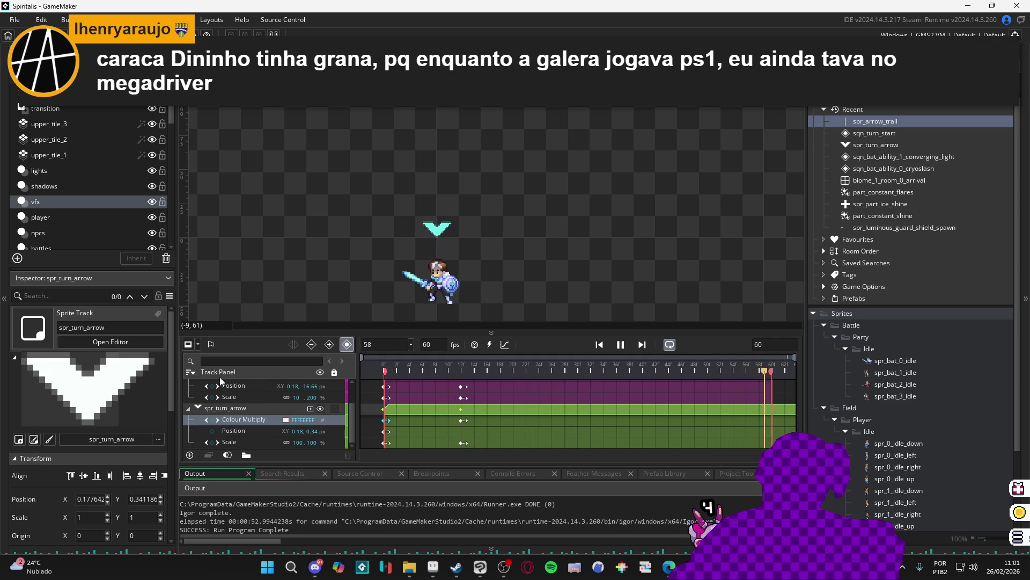
{"action": "left_click", "coordinate": [630, 356]}
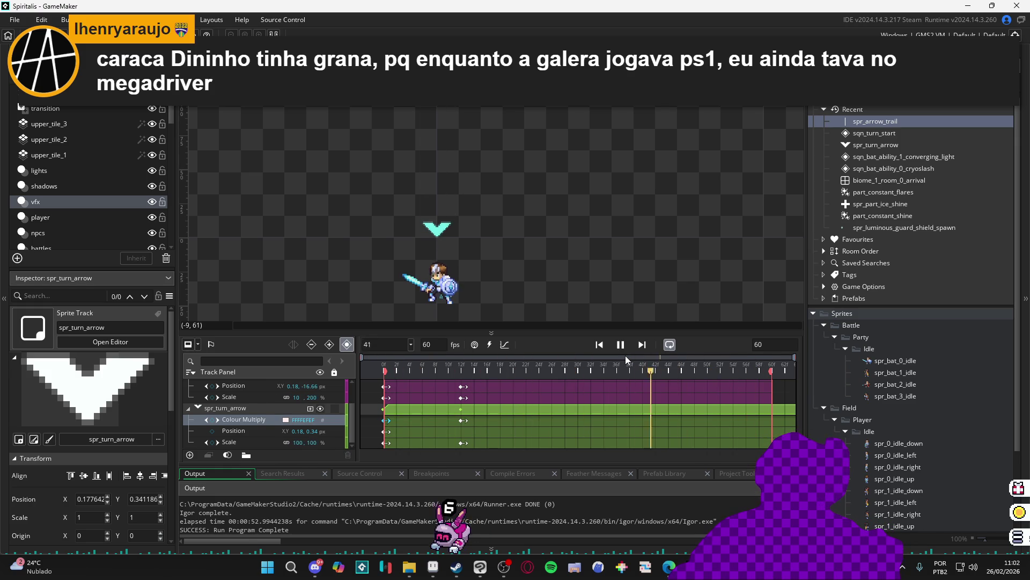
{"action": "left_click", "coordinate": [621, 345]}
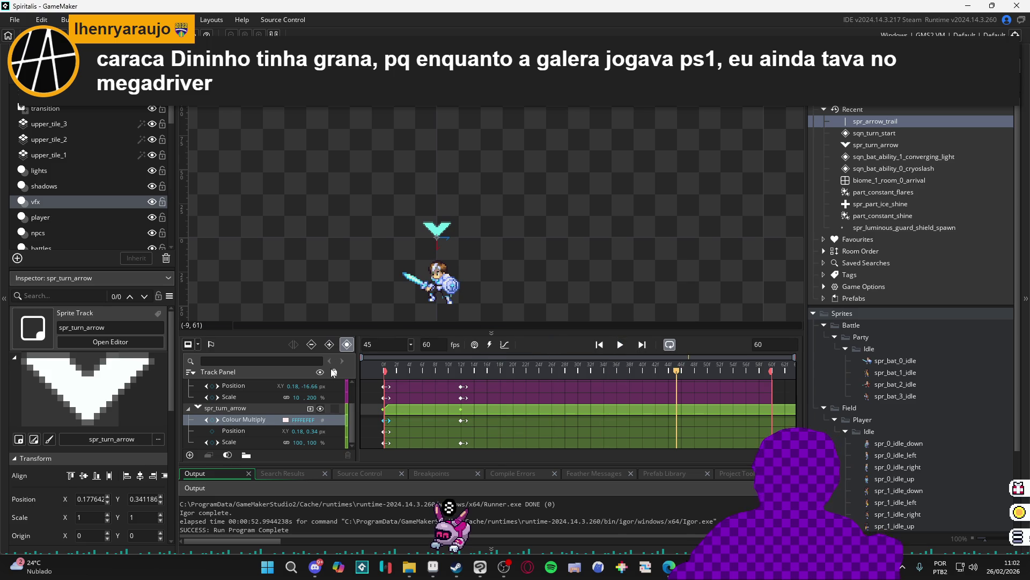
{"action": "left_click", "coordinate": [452, 297]}
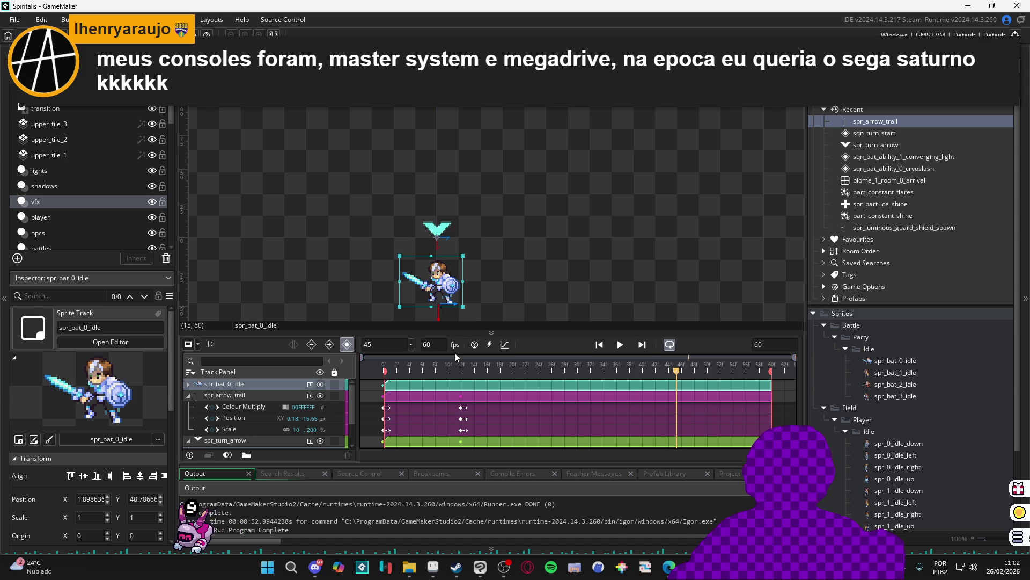
{"action": "left_click_drag", "start_coordinate": [446, 368], "coordinate": [359, 366]}
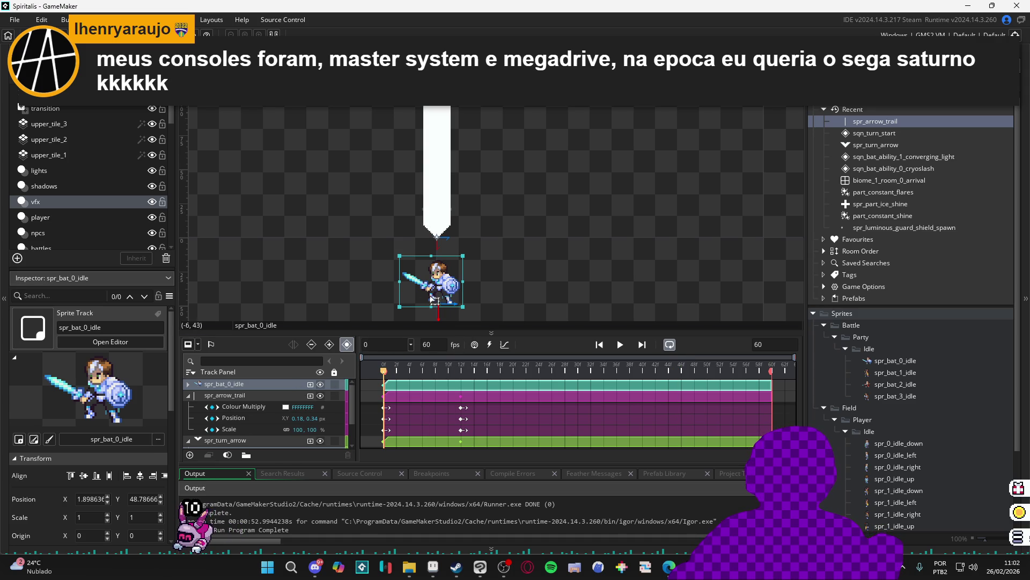
Move spr_bat_0_idle up to Y 34.34 at frame 0 and replay the sequence to check it
{"action": "left_click_drag", "start_coordinate": [436, 295], "coordinate": [445, 276]}
{"action": "key", "text": "Return"}
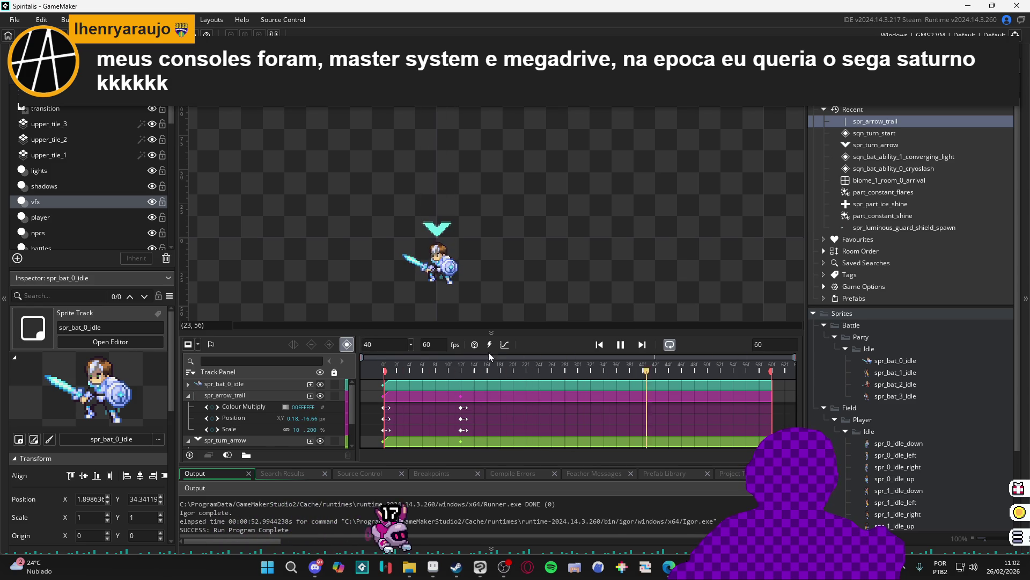
{"action": "left_click", "coordinate": [604, 344]}
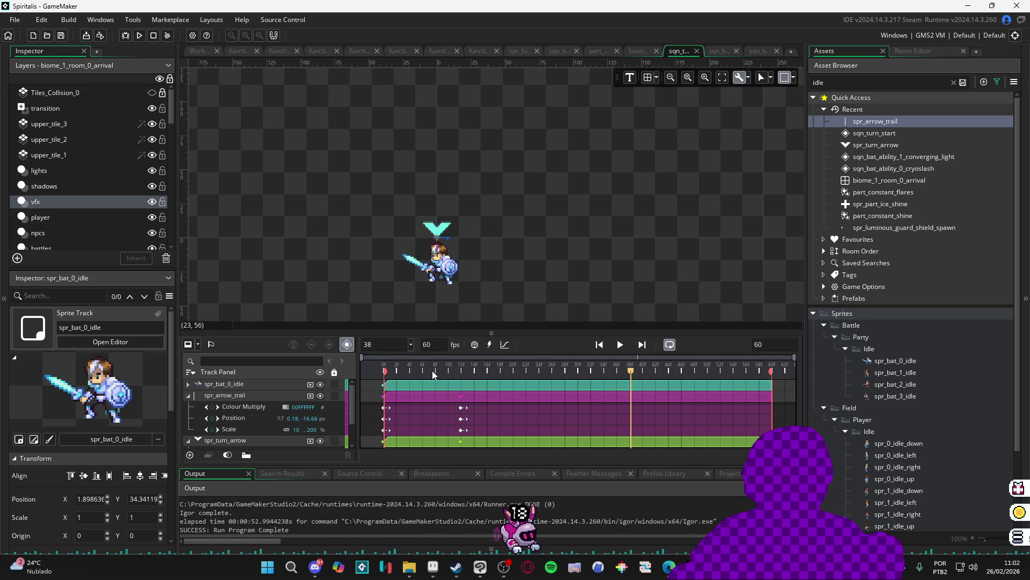
{"action": "key", "text": "space"}
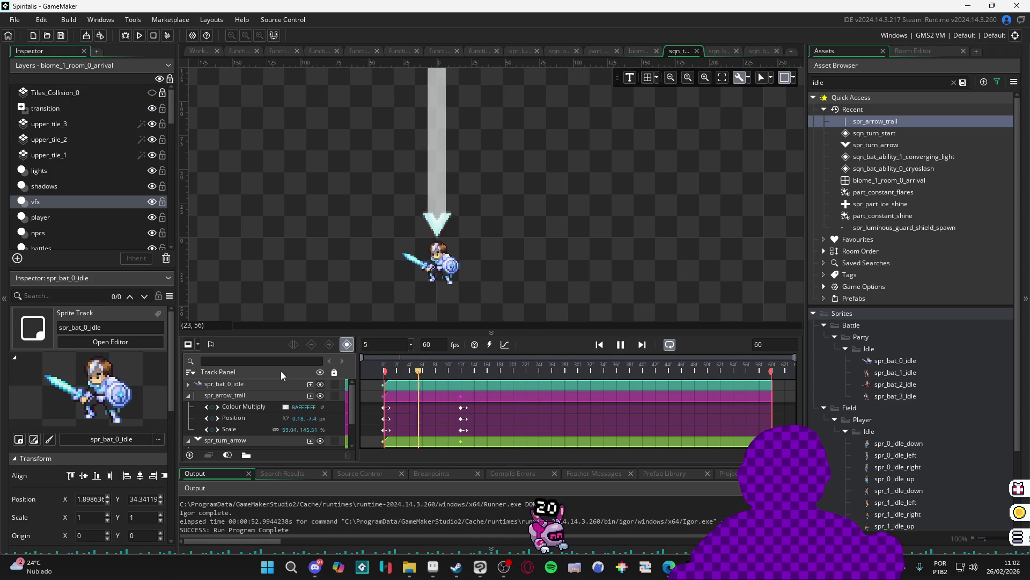
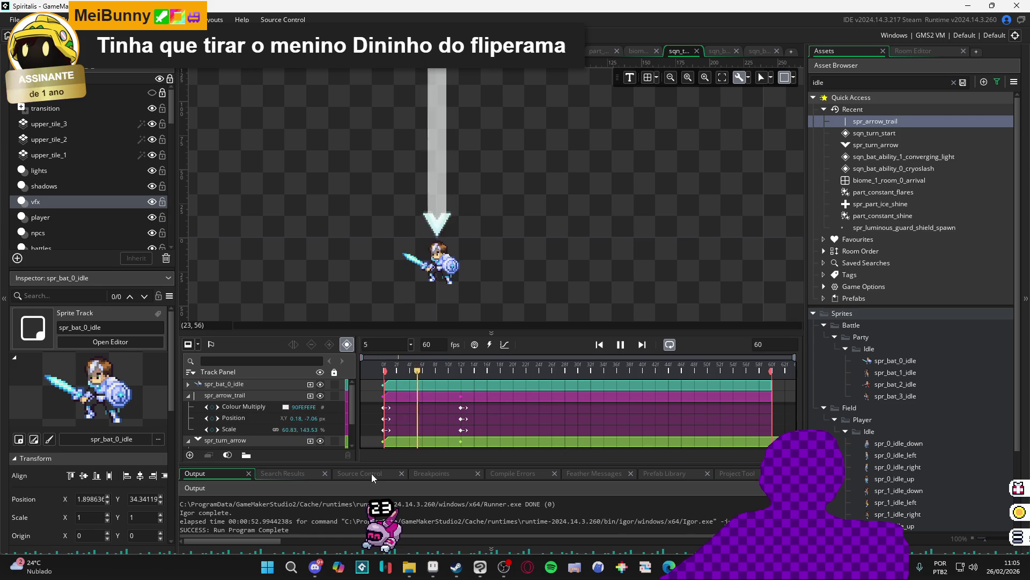
Stop the preview, rewind to frame 0, and select spr_turn_arrow's first Scale keyframe
{"action": "left_click", "coordinate": [617, 346]}
{"action": "left_click", "coordinate": [371, 365]}
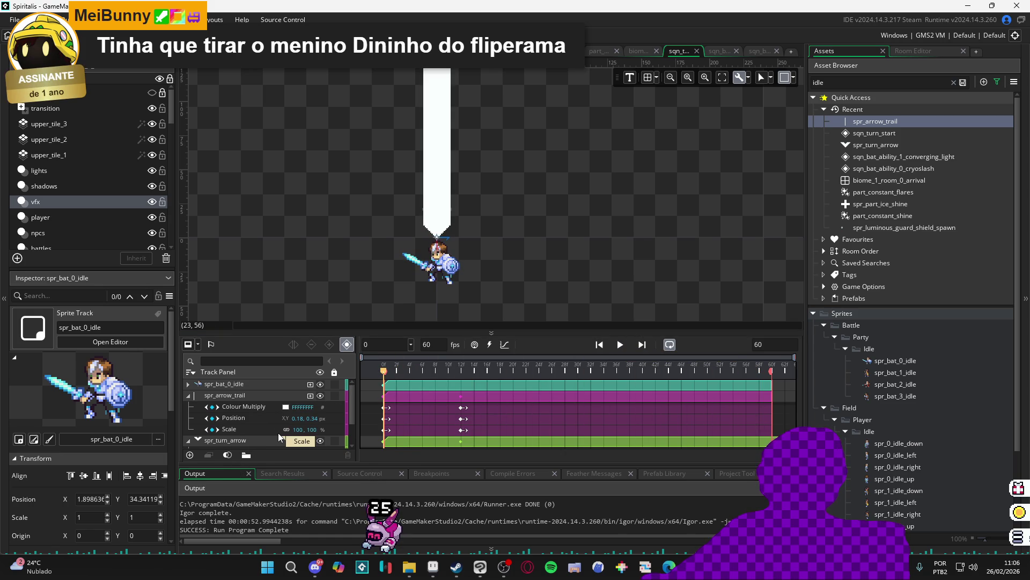
{"action": "scroll", "coordinate": [259, 441], "scroll_direction": "down", "scroll_amount": 2}
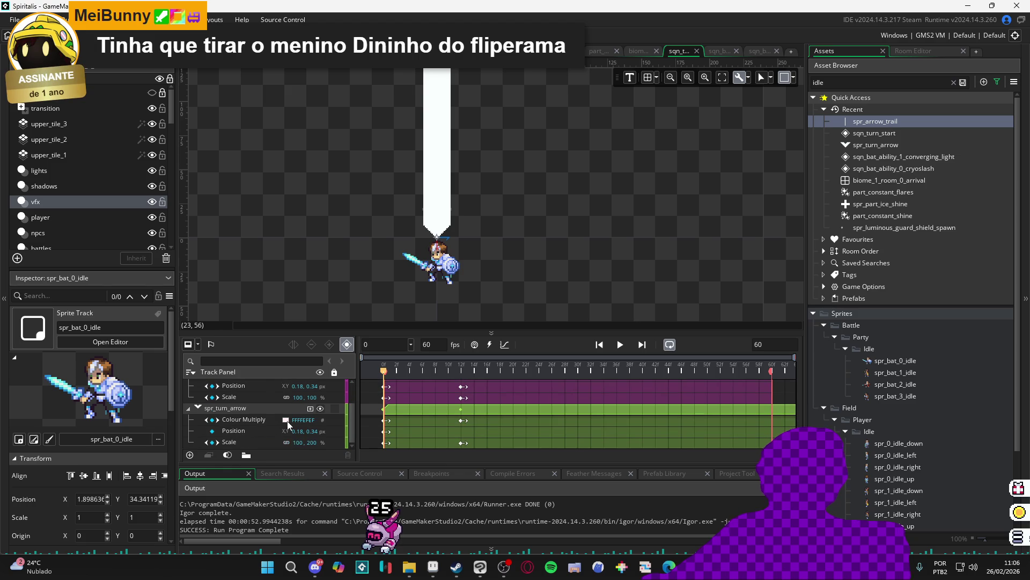
{"action": "left_click", "coordinate": [260, 442]}
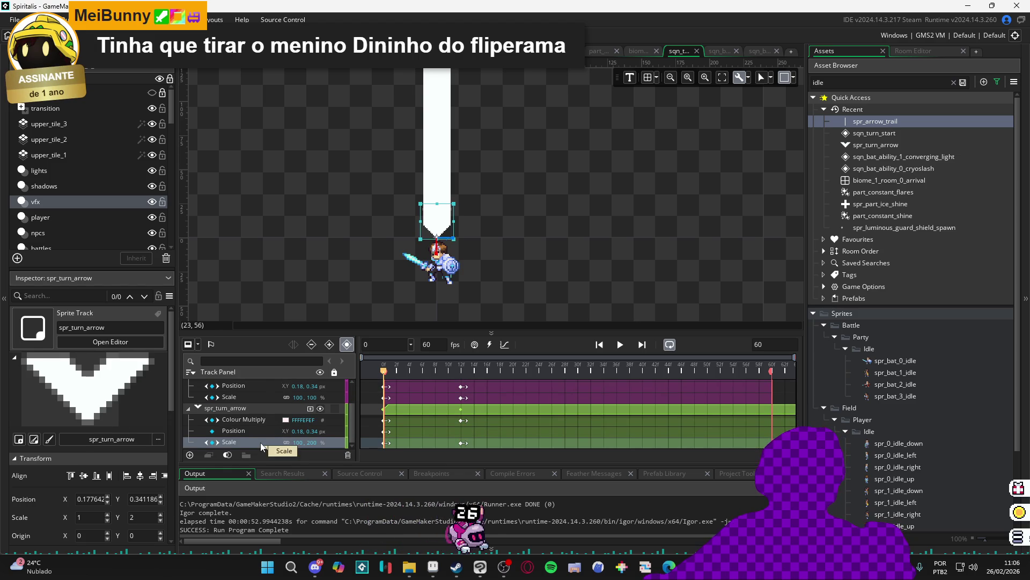
{"action": "left_click", "coordinate": [385, 446]}
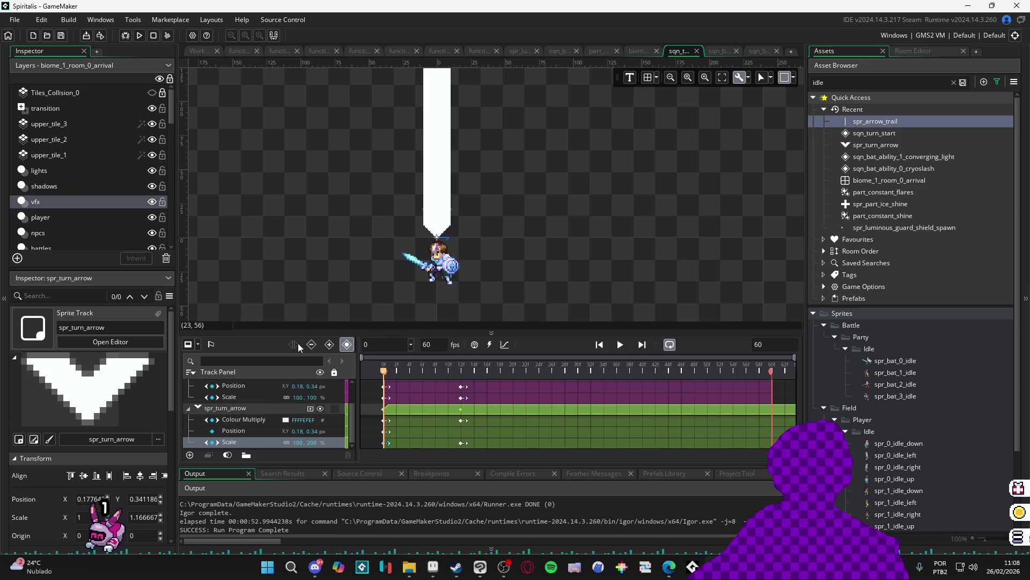
Edit the arrow's frame-0 Scale X and preview it settling to 100×100% by 12f
{"action": "key", "text": "space"}
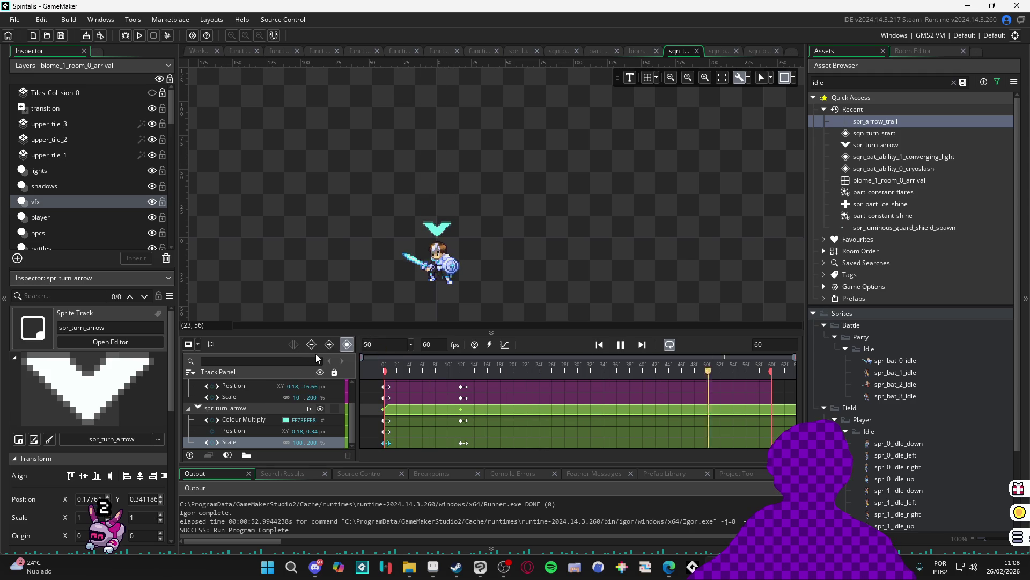
{"action": "mouse_move", "coordinate": [651, 356]}
{"action": "left_mouse_down"}
{"action": "mouse_move", "coordinate": [484, 356]}
{"action": "mouse_move", "coordinate": [347, 412]}
{"action": "mouse_move", "coordinate": [384, 450]}
{"action": "left_mouse_up"}
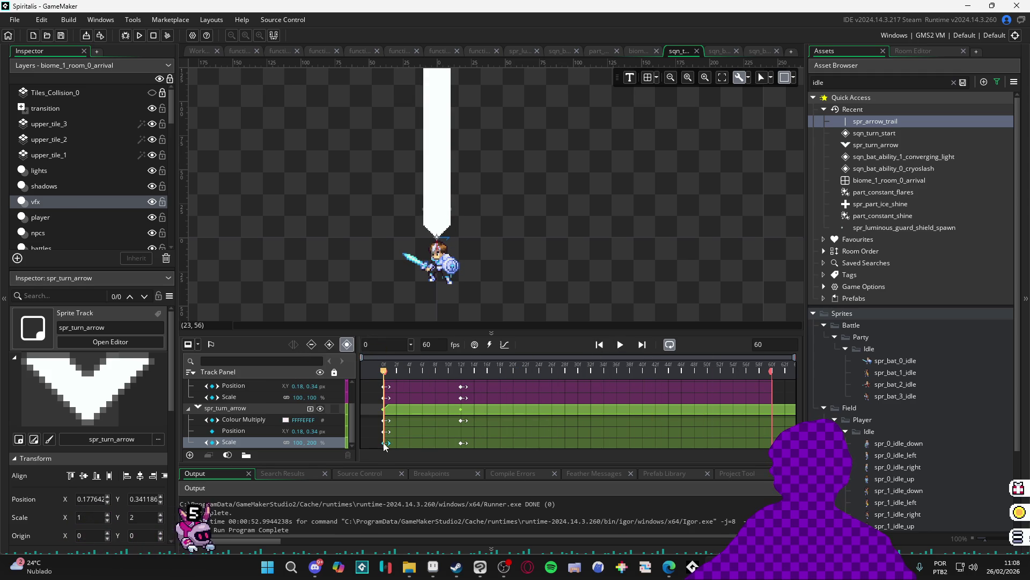
{"action": "left_click", "coordinate": [302, 441]}
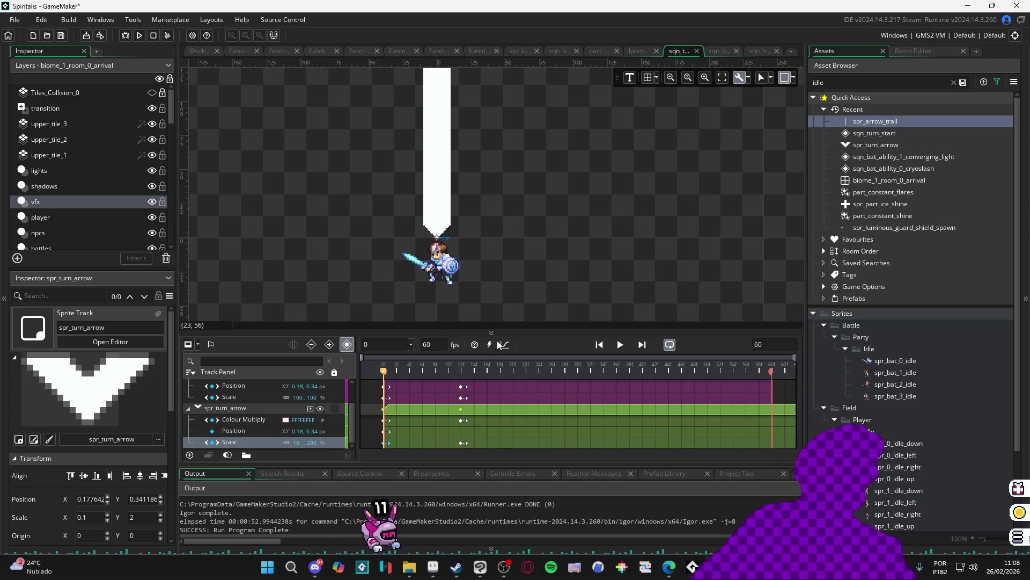
{"action": "left_click", "coordinate": [463, 443]}
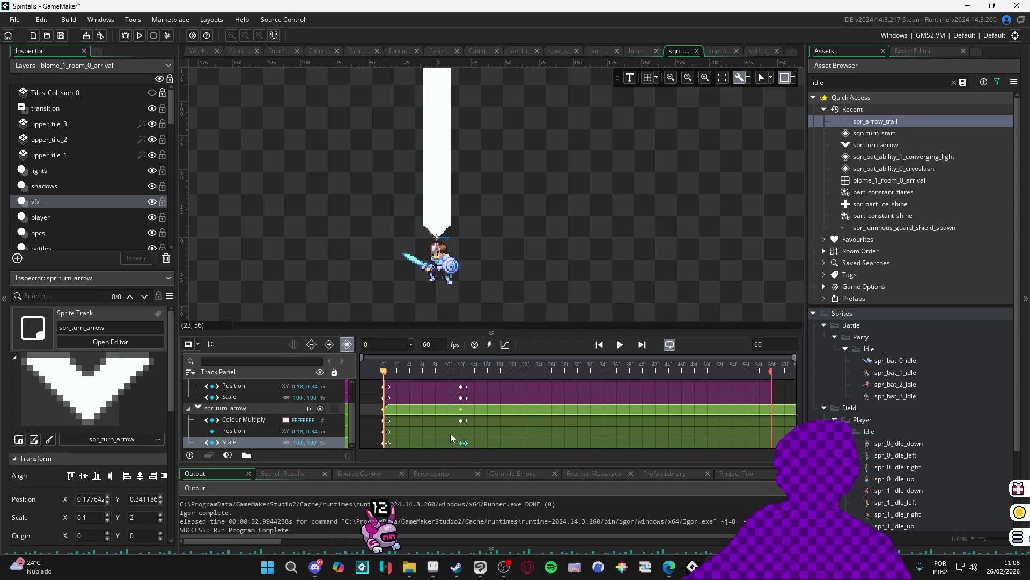
{"action": "key", "text": "space"}
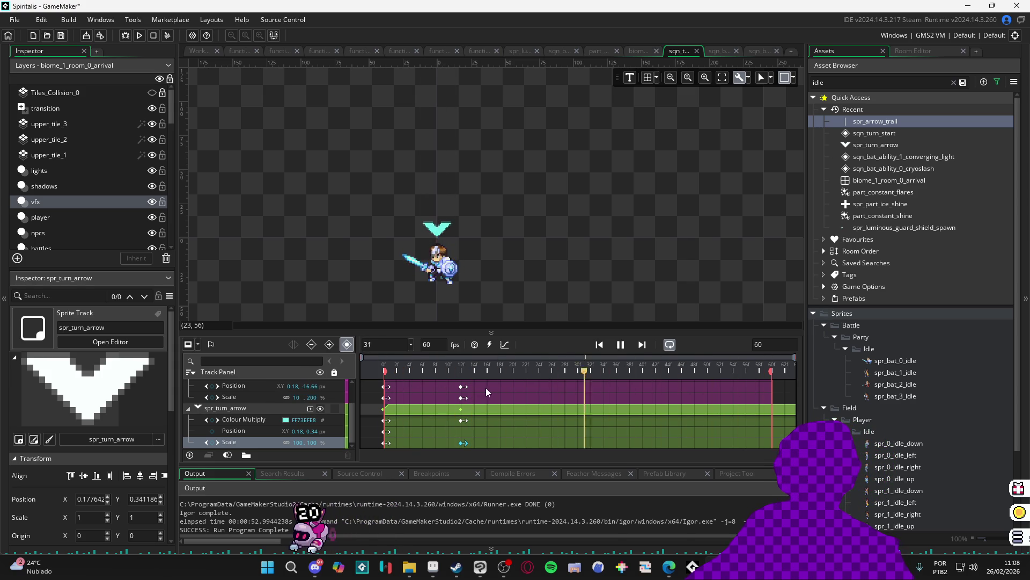
{"action": "key", "text": "space"}
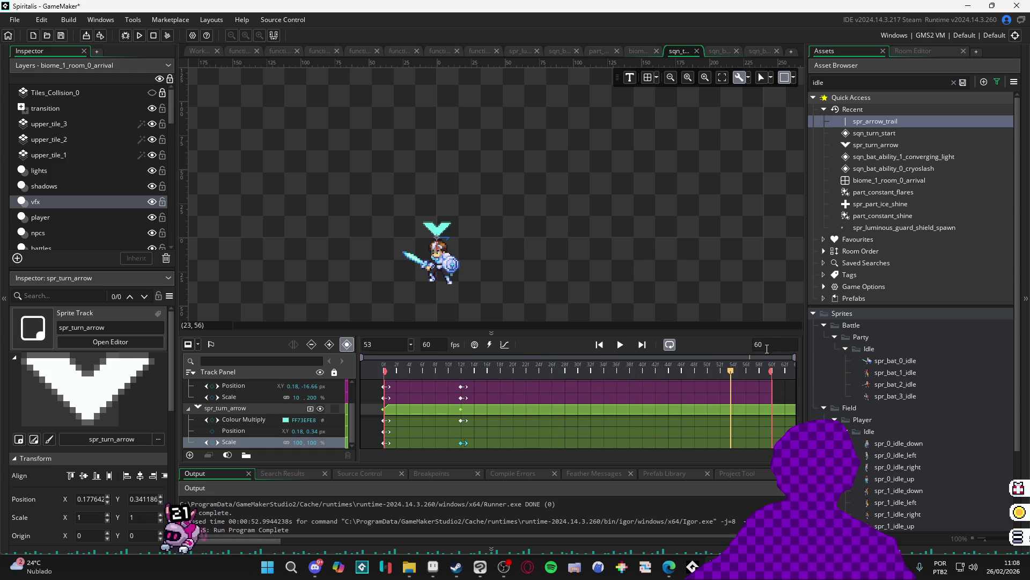
Set the sequence length to 120 and stretch the character, trail and arrow clips to frame 120
{"action": "type", "text": "120"}
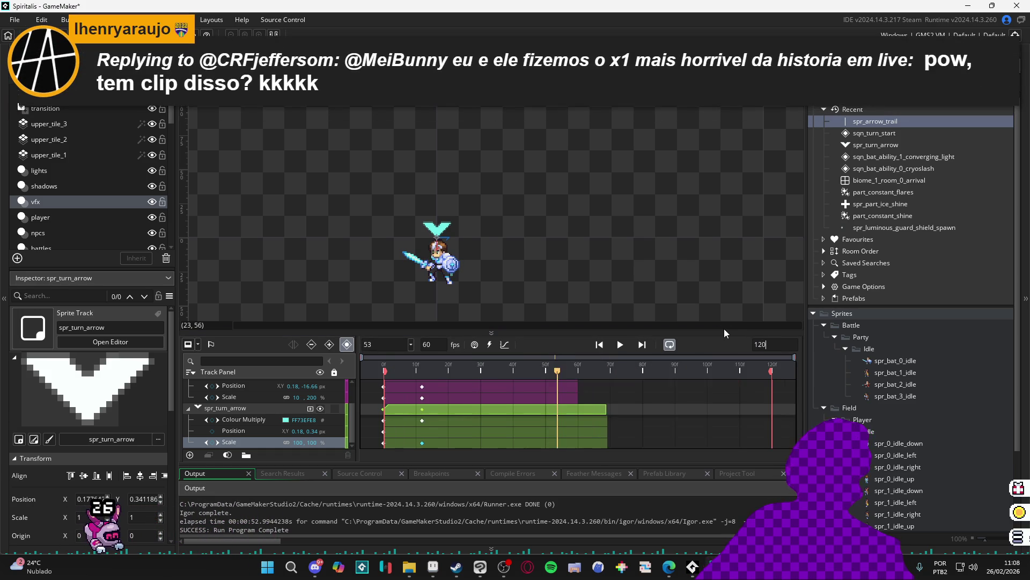
{"action": "scroll", "coordinate": [636, 398], "scroll_direction": "up", "scroll_amount": 2}
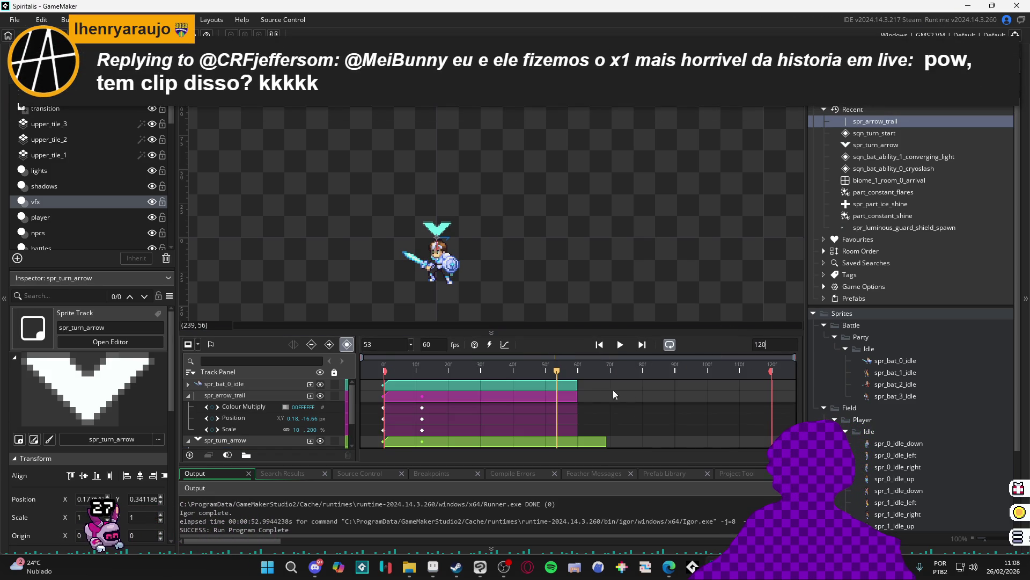
{"action": "left_click_drag", "start_coordinate": [579, 385], "coordinate": [771, 388]}
{"action": "left_click_drag", "start_coordinate": [578, 408], "coordinate": [773, 413]}
{"action": "scroll", "coordinate": [625, 410], "scroll_direction": "down", "scroll_amount": 2}
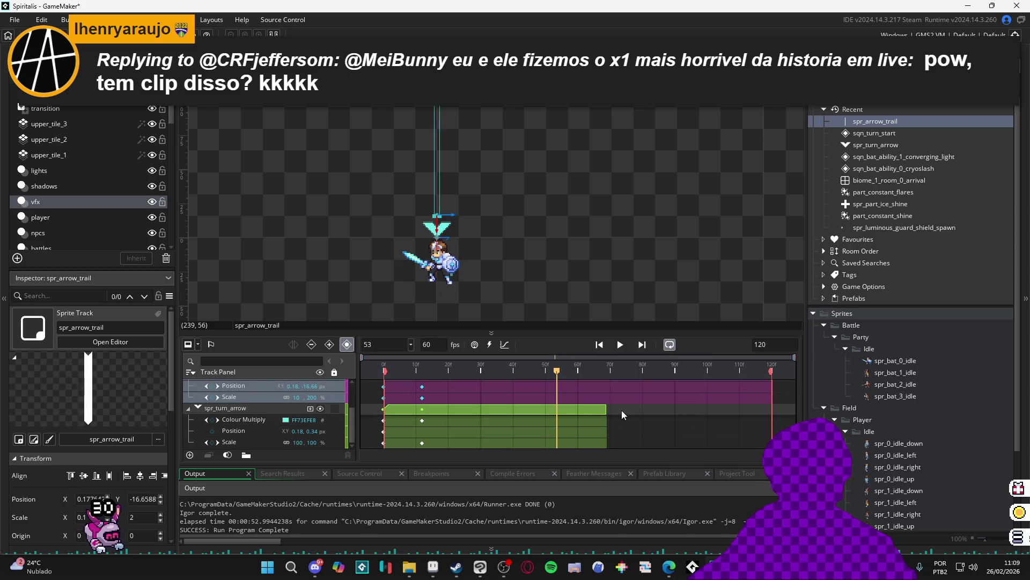
{"action": "left_click", "coordinate": [597, 411]}
{"action": "left_click_drag", "start_coordinate": [598, 410], "coordinate": [775, 420]}
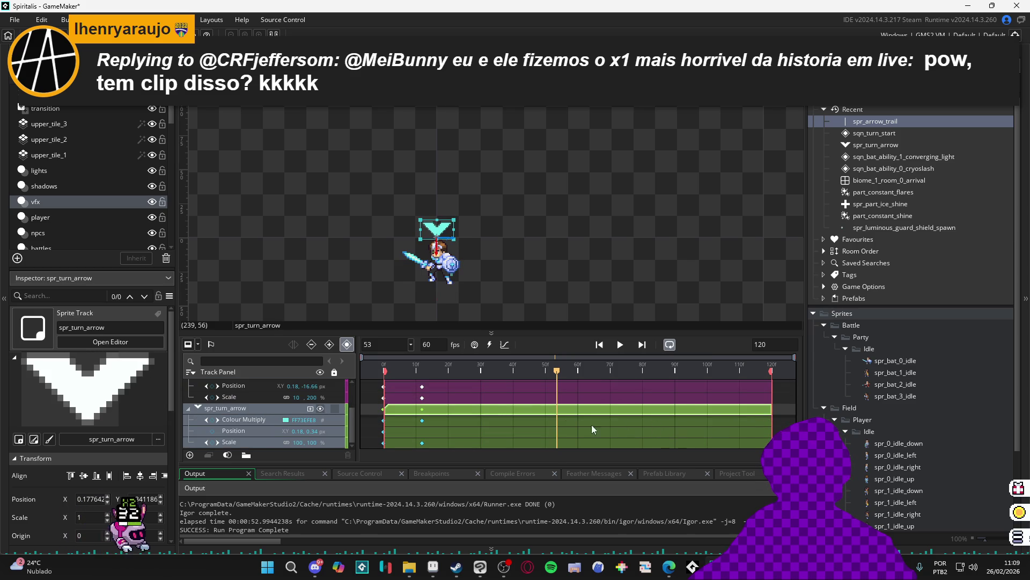
Collapse the property rows of the arrow trail, turn arrow and character tracks
{"action": "scroll", "coordinate": [454, 403], "scroll_direction": "up", "scroll_amount": 2}
{"action": "scroll", "coordinate": [454, 402], "scroll_direction": "up", "scroll_amount": 2}
{"action": "left_click", "coordinate": [191, 407]}
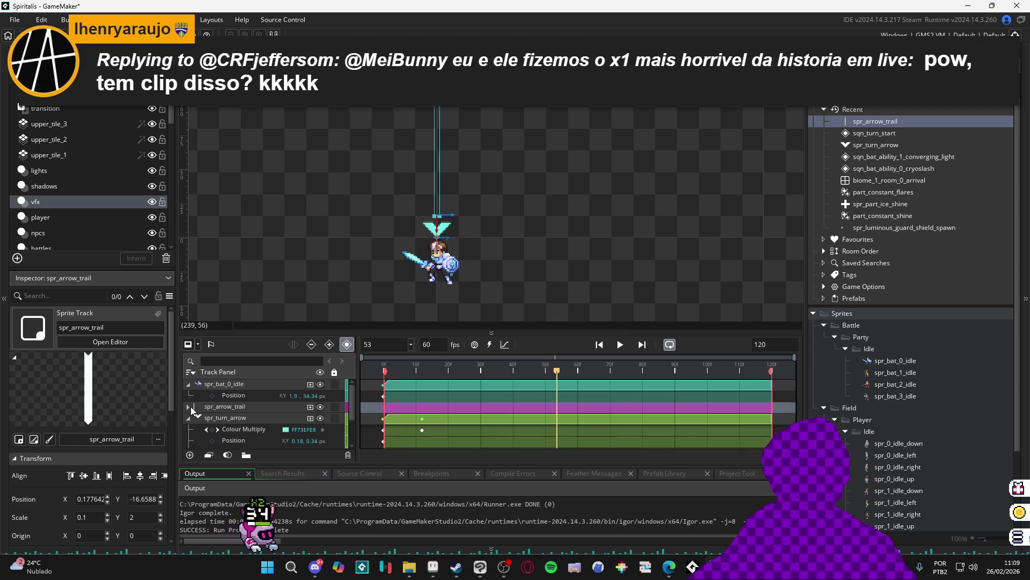
{"action": "left_click", "coordinate": [191, 418]}
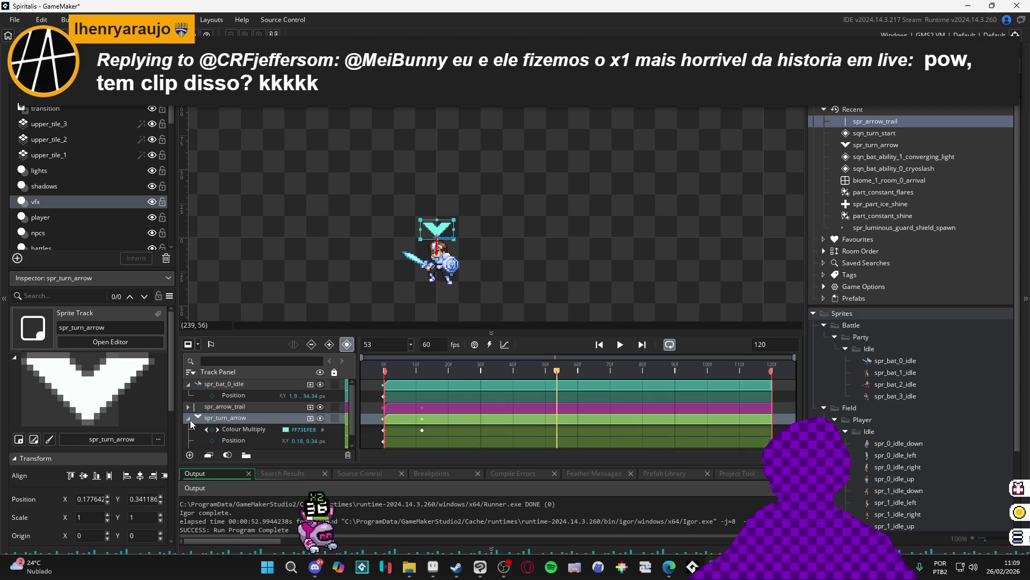
{"action": "left_click", "coordinate": [188, 419]}
{"action": "left_click", "coordinate": [187, 385]}
Move the playhead to frame 80, then add and undo a stray Colour Multiply track
{"action": "mouse_move", "coordinate": [438, 372]}
{"action": "left_mouse_down"}
{"action": "mouse_move", "coordinate": [402, 369]}
{"action": "mouse_move", "coordinate": [587, 369]}
{"action": "left_mouse_up"}
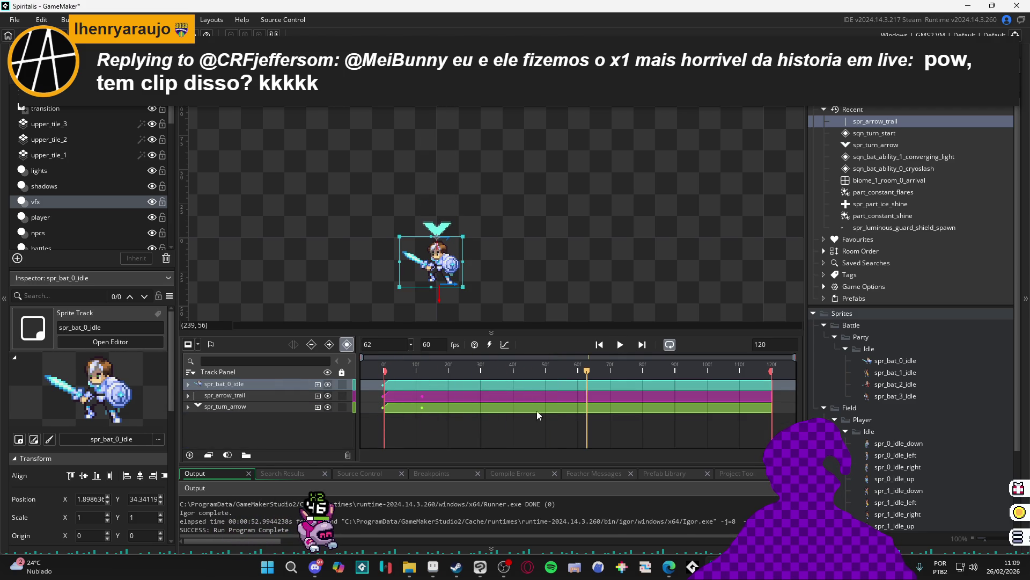
{"action": "left_click", "coordinate": [643, 368]}
{"action": "left_click", "coordinate": [653, 372]}
{"action": "left_click_drag", "start_coordinate": [653, 372], "coordinate": [644, 371]}
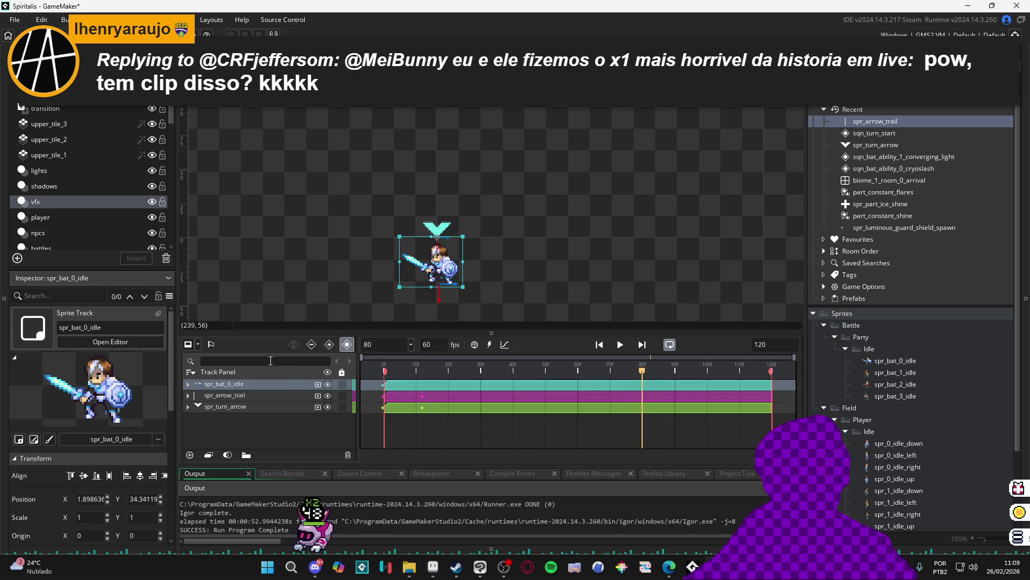
{"action": "left_click", "coordinate": [317, 384]}
{"action": "left_click", "coordinate": [316, 384]}
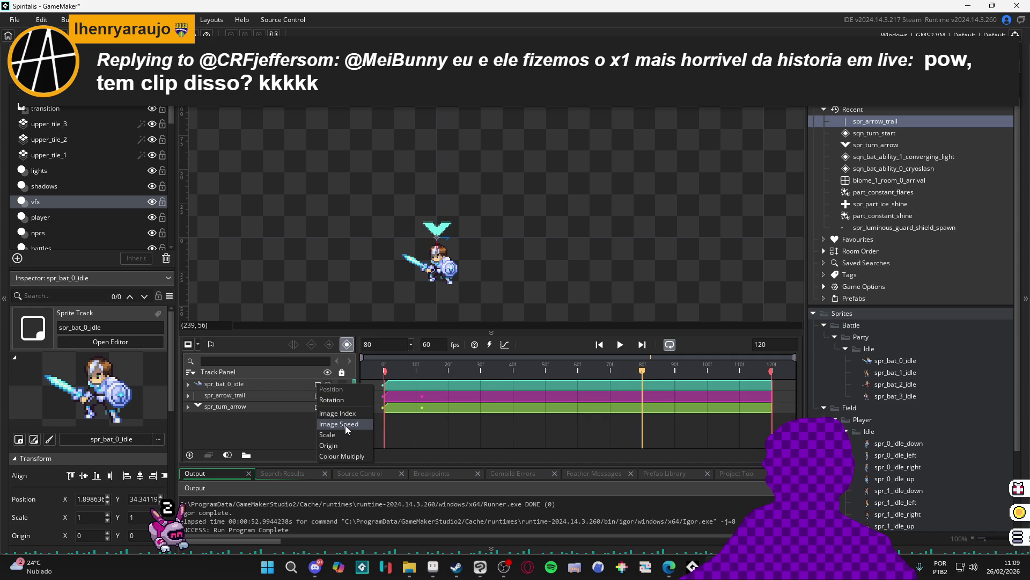
{"action": "left_click", "coordinate": [334, 455]}
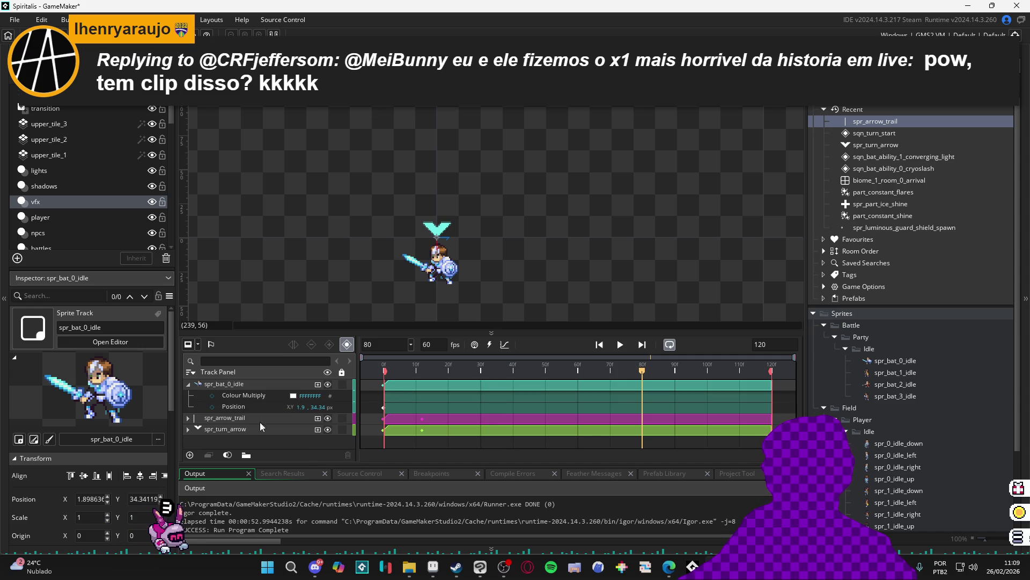
{"action": "key", "text": "ctrl+z"}
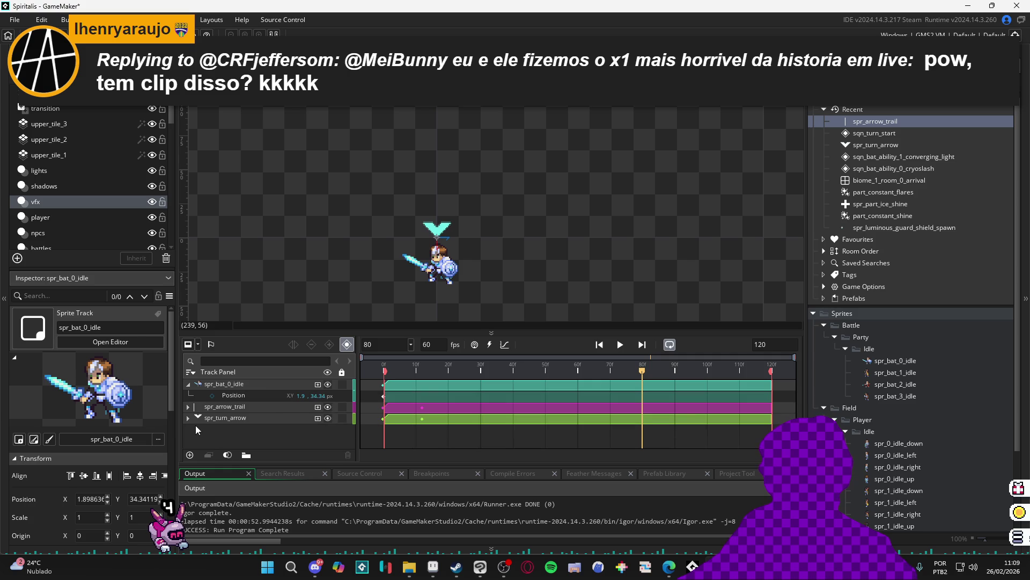
Add Colour Multiply keyframes to the turn arrow at frames 80 and 100
{"action": "left_click", "coordinate": [187, 417]}
{"action": "key", "text": "ctrl+z"}
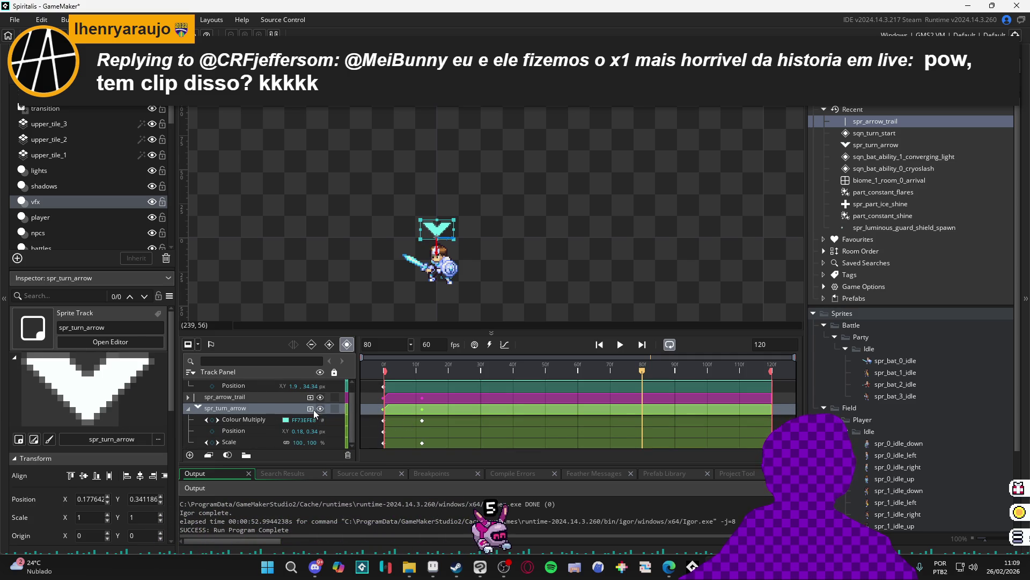
{"action": "left_click", "coordinate": [212, 420]}
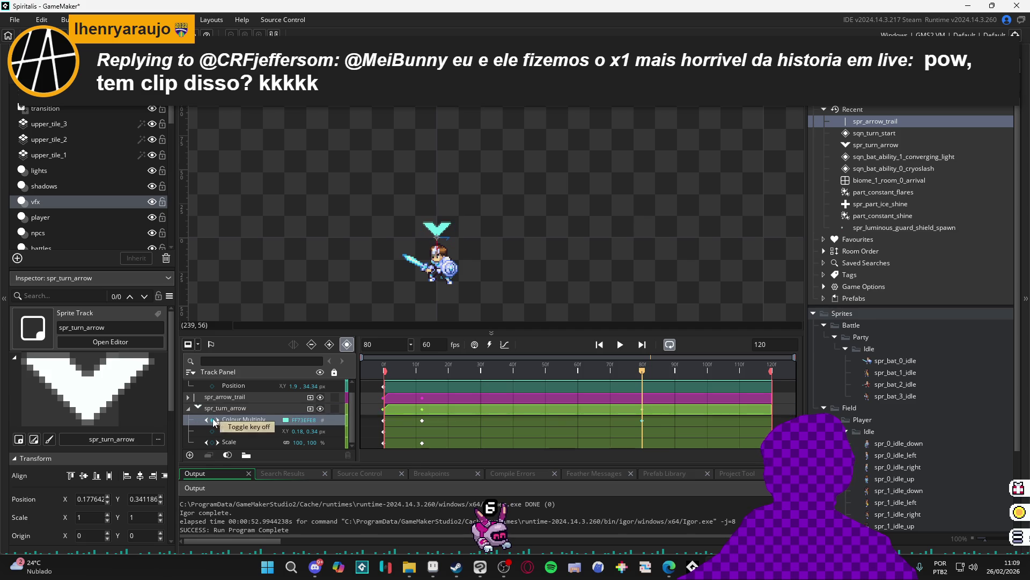
{"action": "left_click_drag", "start_coordinate": [643, 372], "coordinate": [677, 371]}
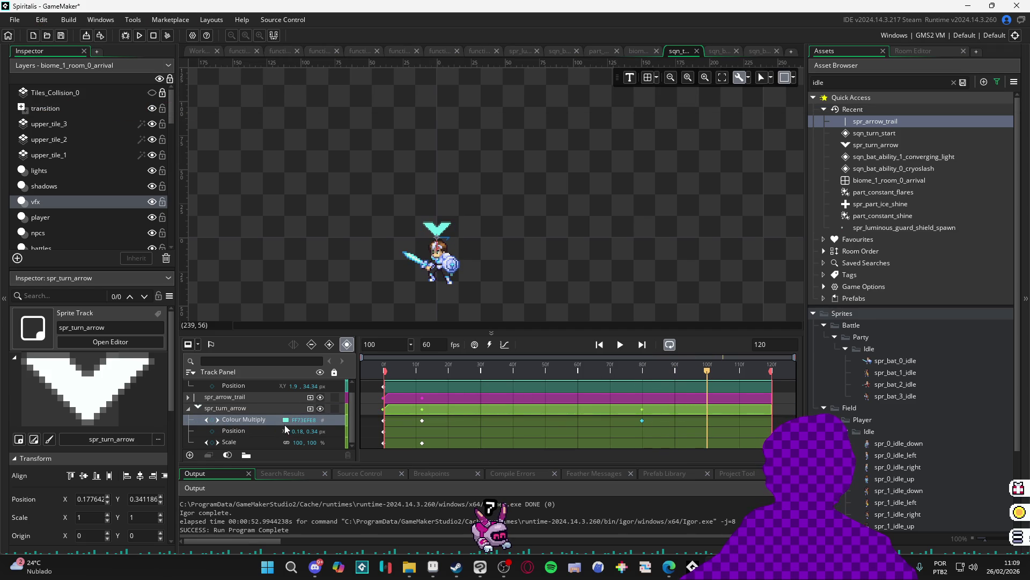
{"action": "left_click", "coordinate": [211, 420]}
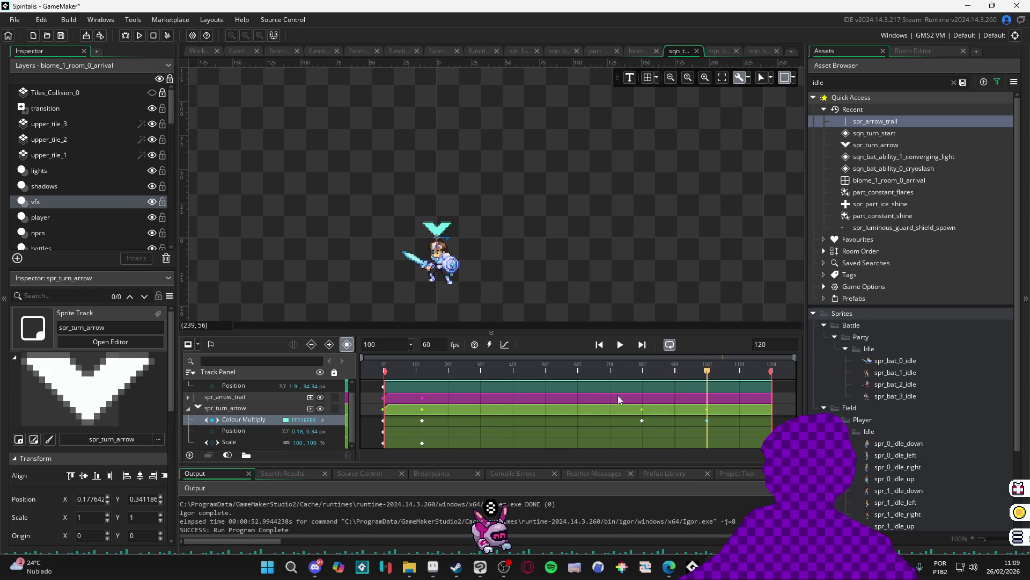
Key the arrow's Position at frames 80 and 100, raising it to 0.18, -9.66 px at 100
{"action": "left_click_drag", "start_coordinate": [705, 371], "coordinate": [644, 374]}
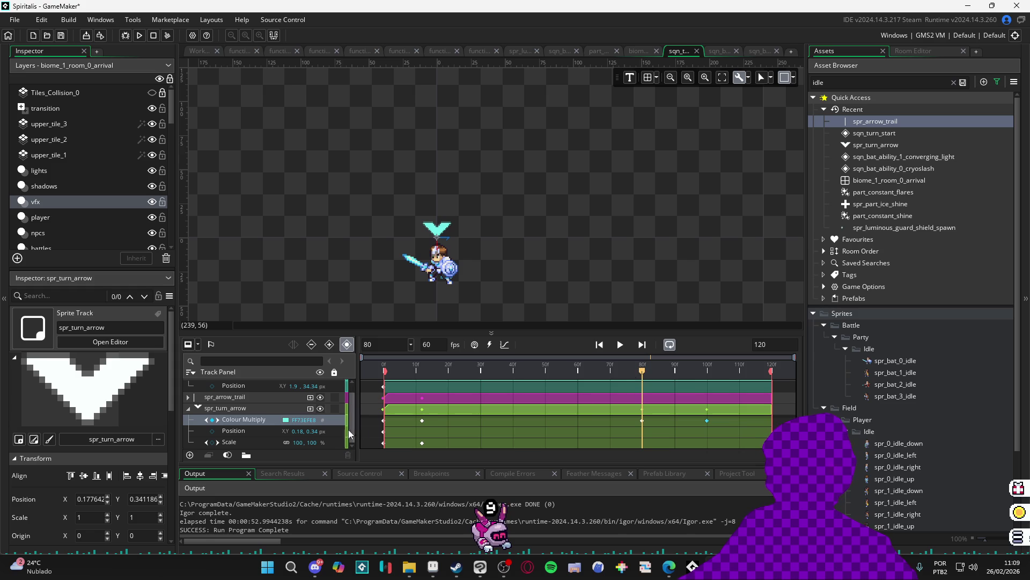
{"action": "left_click", "coordinate": [212, 431]}
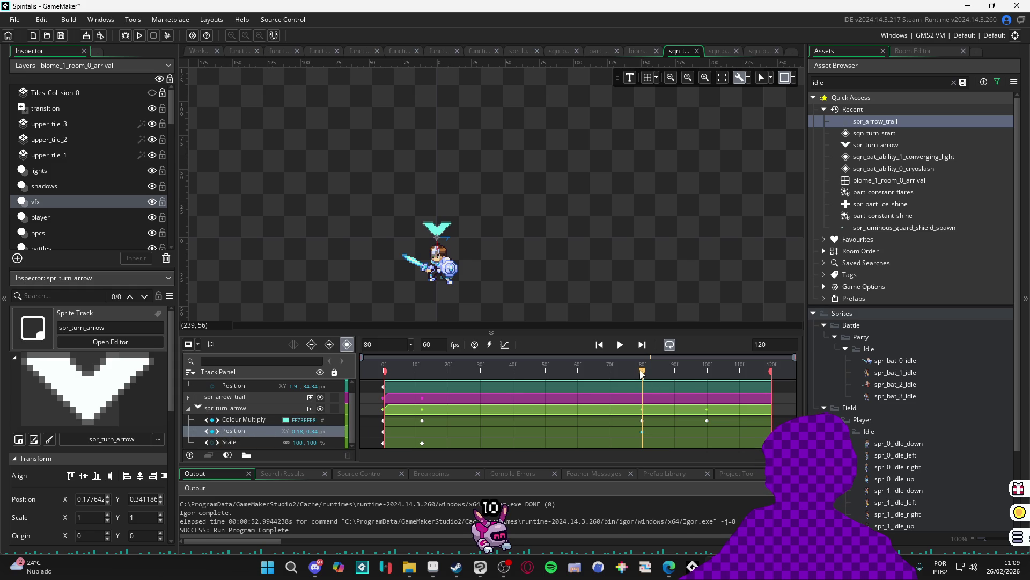
{"action": "left_click_drag", "start_coordinate": [651, 370], "coordinate": [709, 372]}
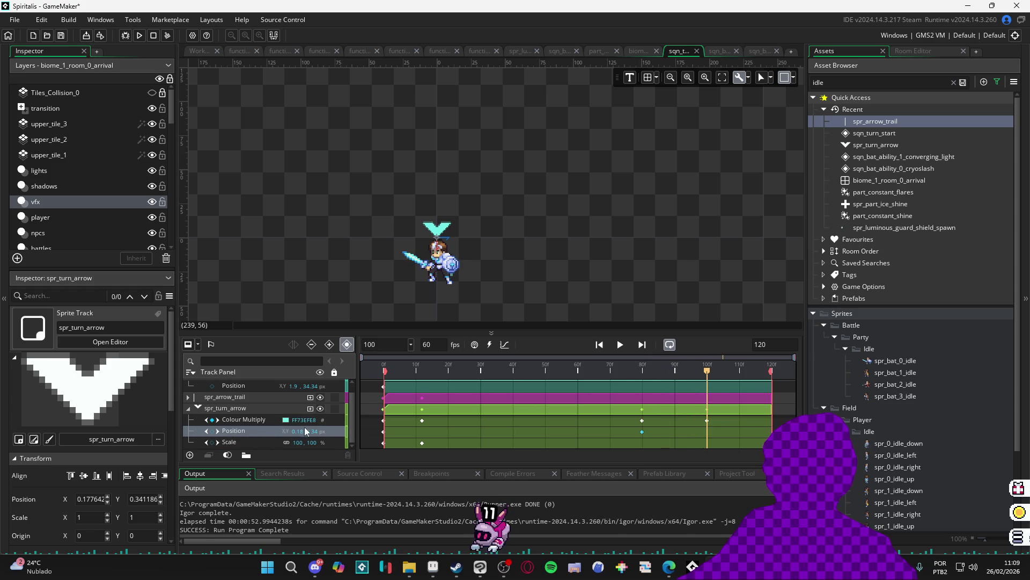
{"action": "left_click", "coordinate": [212, 431]}
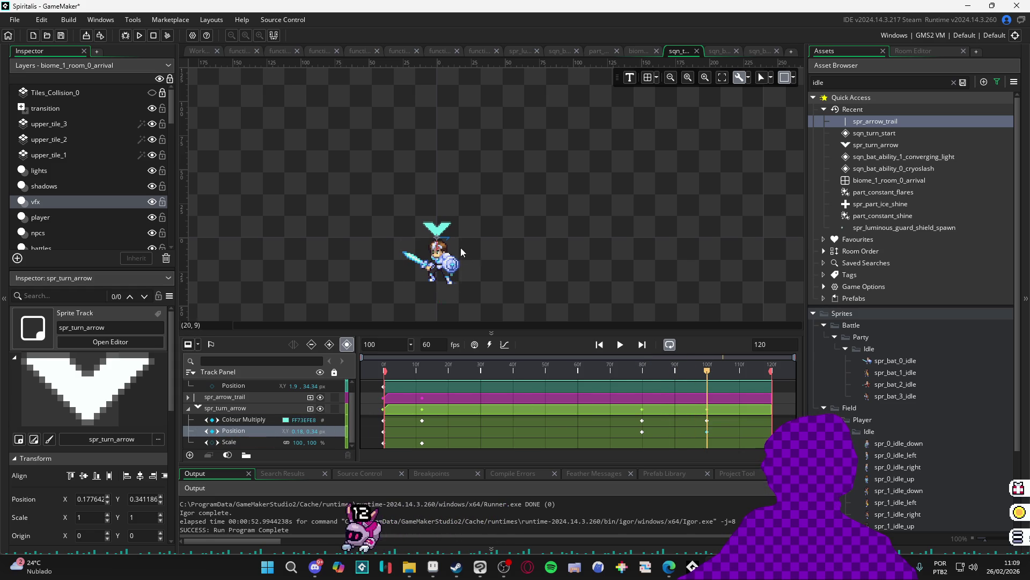
{"action": "left_click", "coordinate": [438, 230]}
{"action": "scroll", "coordinate": [437, 228], "scroll_direction": "up", "scroll_amount": 4}
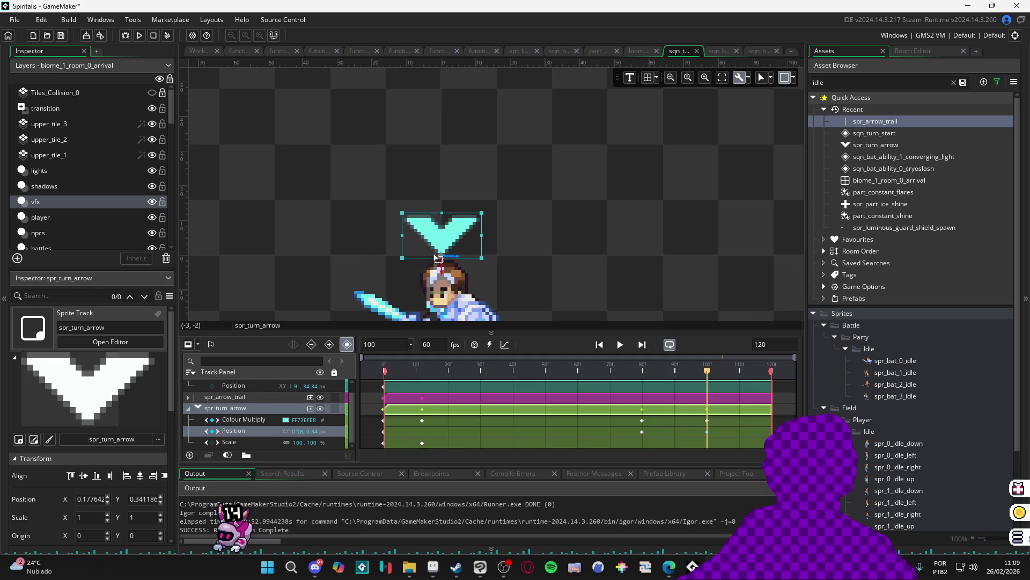
{"action": "left_click_drag", "start_coordinate": [448, 273], "coordinate": [448, 236]}
{"action": "scroll", "coordinate": [448, 236], "scroll_direction": "down", "scroll_amount": 4}
Preview the rise, then return to frame 80 and select its Colour Multiply keyframe
{"action": "key", "text": "space"}
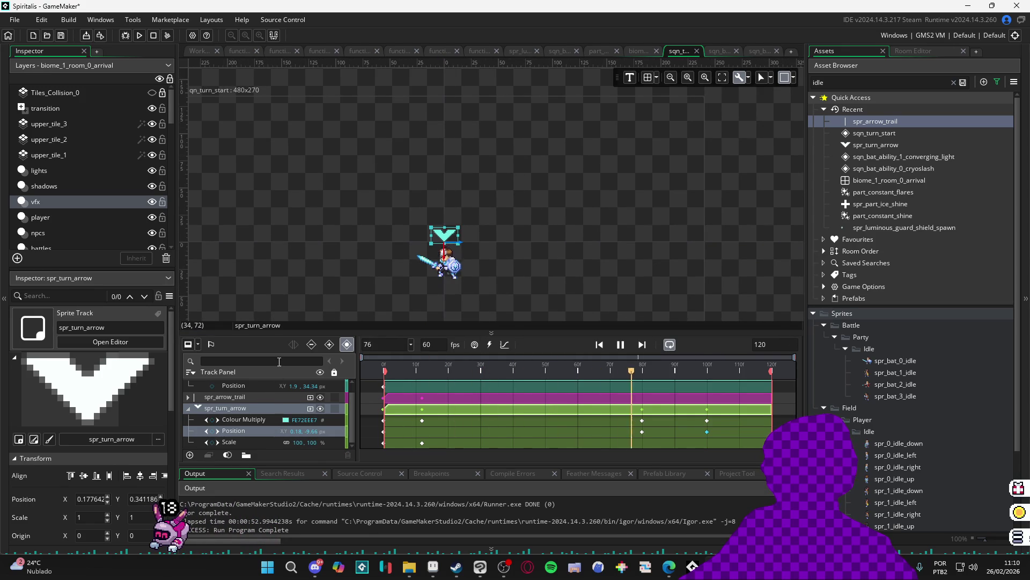
{"action": "key", "text": "space"}
{"action": "left_click_drag", "start_coordinate": [649, 376], "coordinate": [645, 379]}
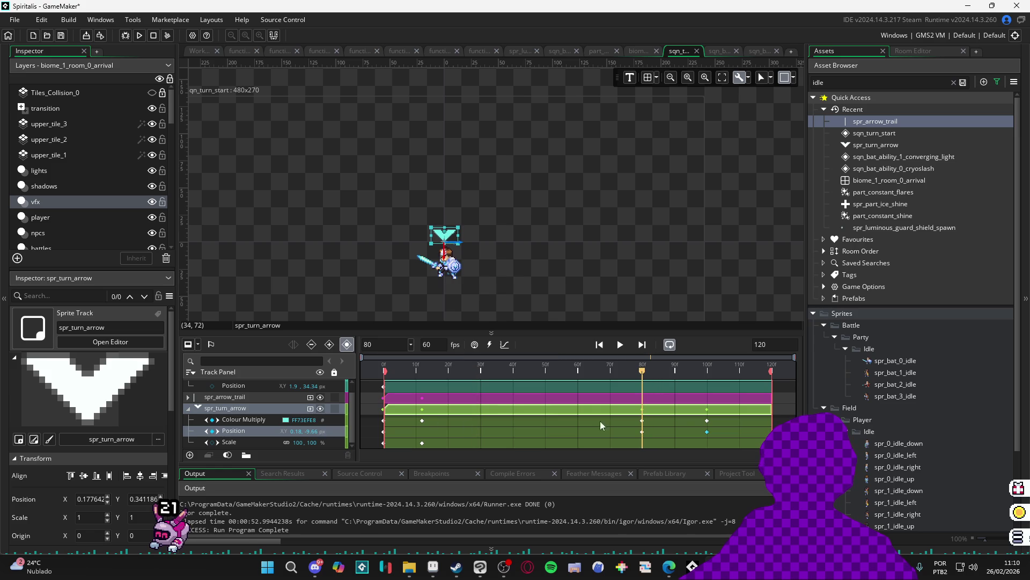
{"action": "left_click", "coordinate": [643, 421]}
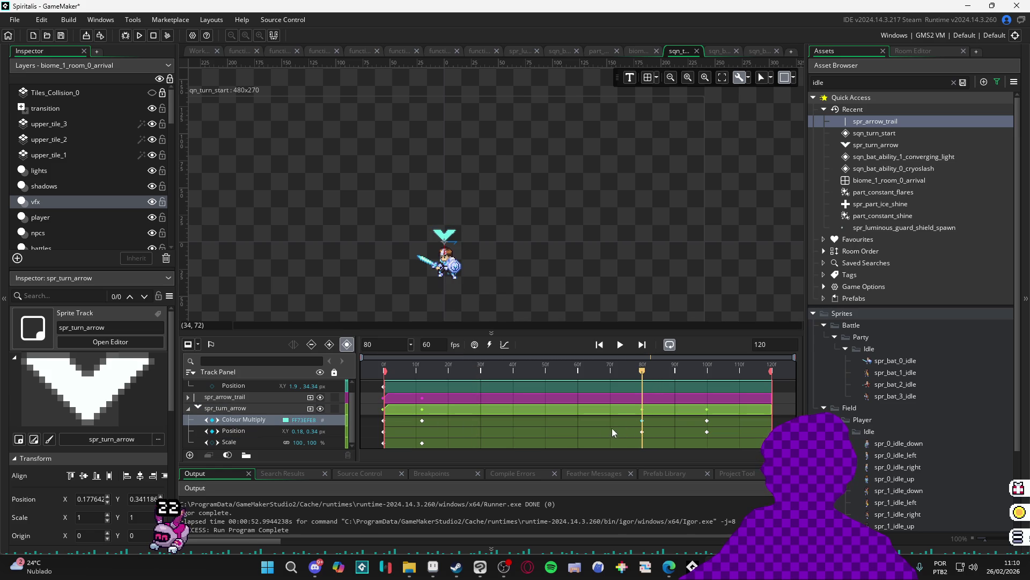
Set the frame-100 Colour Multiply key's alpha to 0 and replay to check the fade
{"action": "left_click", "coordinate": [707, 421]}
{"action": "left_click", "coordinate": [285, 419]}
{"action": "left_click", "coordinate": [214, 128]}
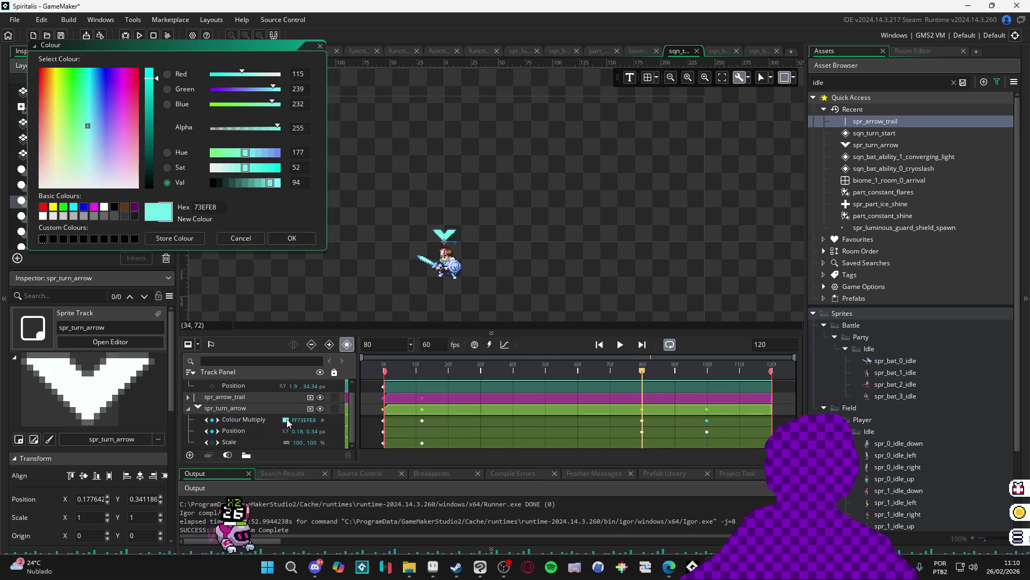
{"action": "left_click", "coordinate": [294, 239]}
{"action": "left_click", "coordinate": [451, 366]}
{"action": "key", "text": "space"}
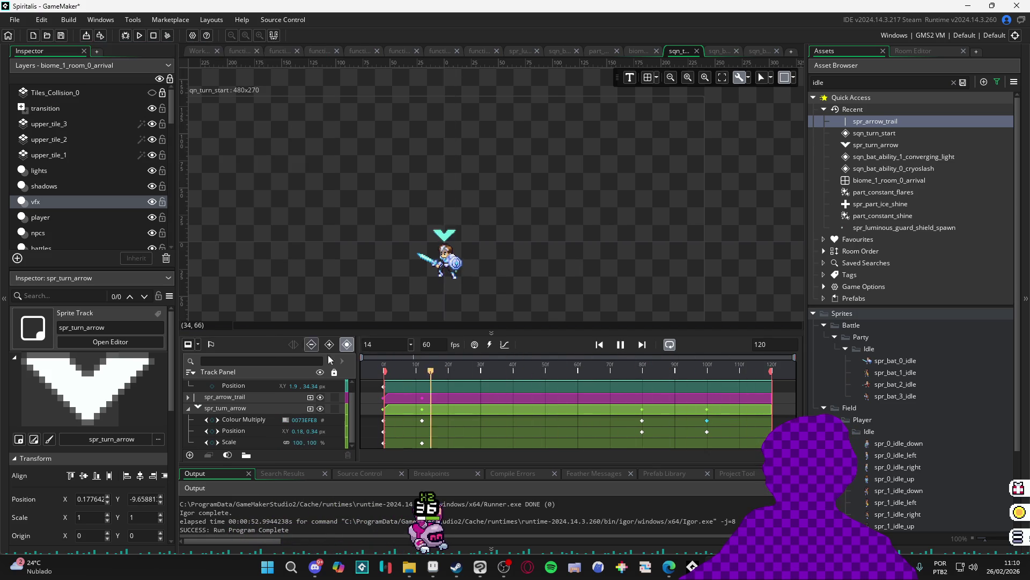
{"action": "key", "text": "space"}
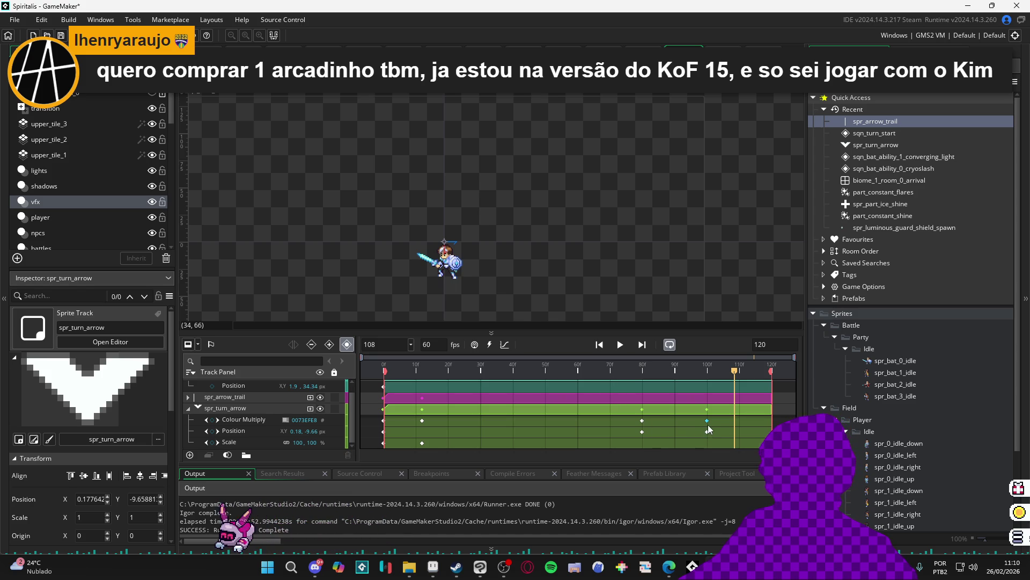
Move the rise's end Position keyframe from frame 100 to 90 and preview the timing
{"action": "left_click_drag", "start_coordinate": [678, 420], "coordinate": [674, 432]}
{"action": "left_click", "coordinate": [633, 367]}
{"action": "key", "text": "space"}
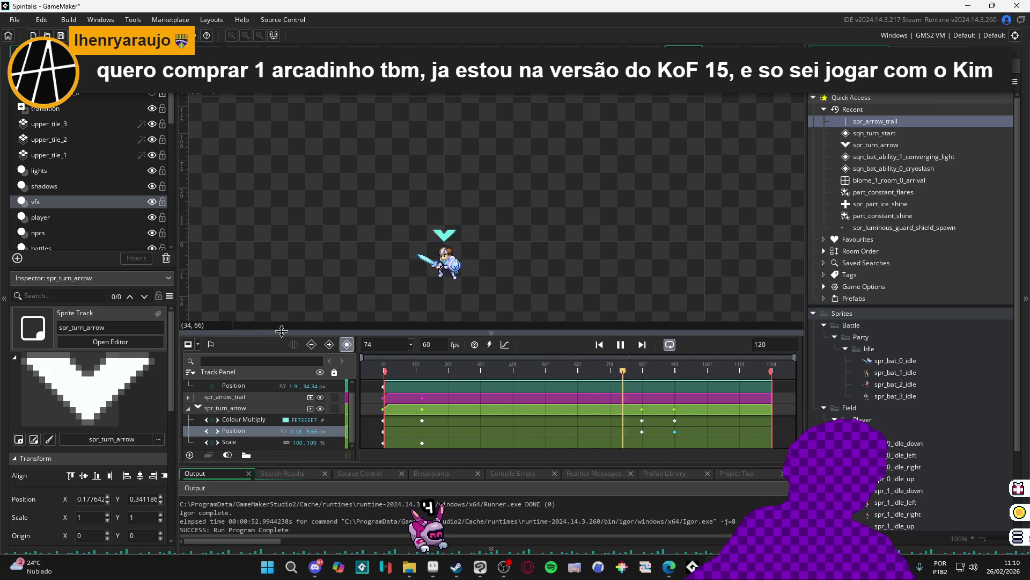
{"action": "key", "text": "space"}
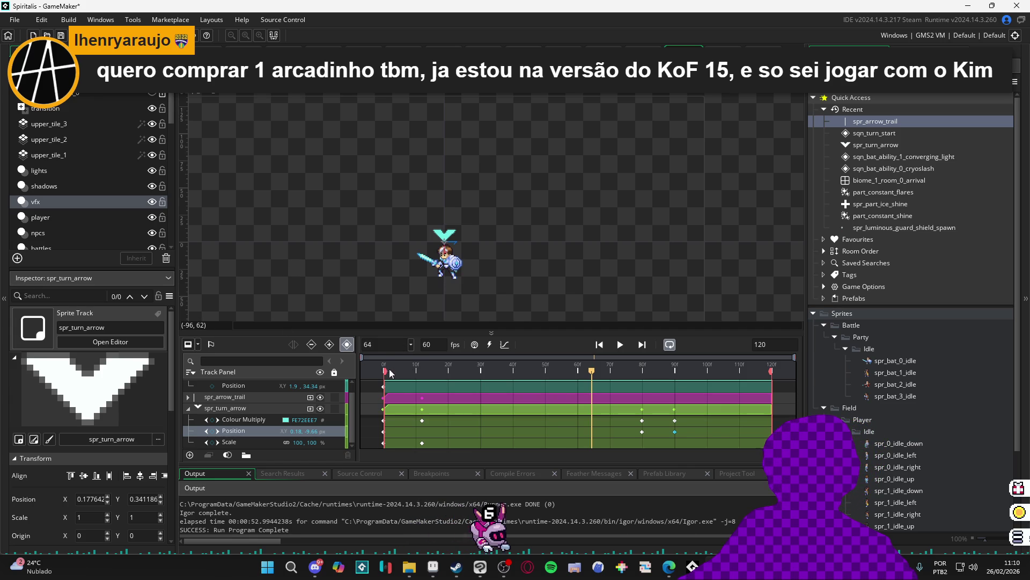
At frame 0, set the arrow's Scale width to 100 and its Colour Multiply to transparent
{"action": "key", "text": "Home"}
{"action": "left_click", "coordinate": [422, 443]}
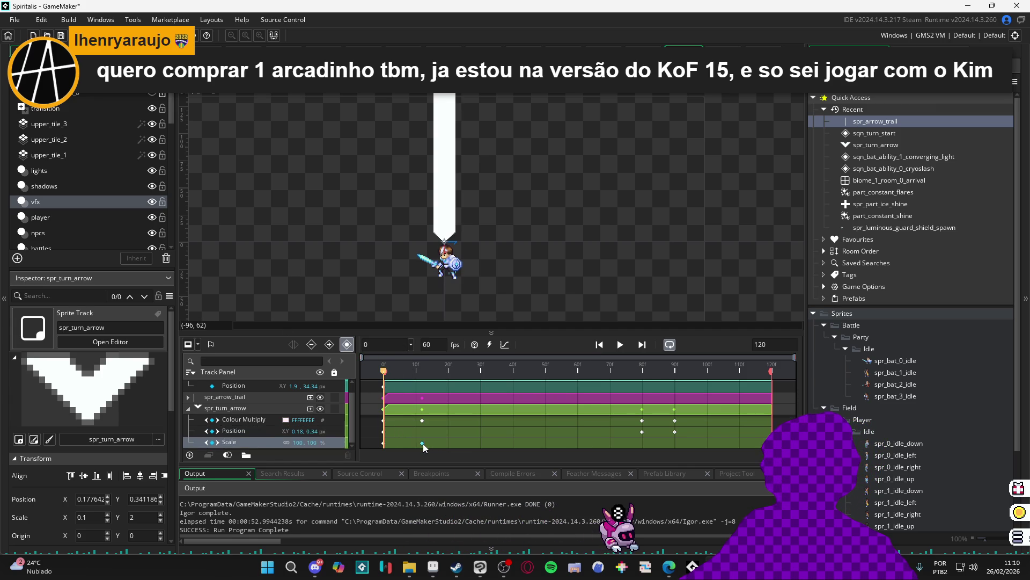
{"action": "left_click", "coordinate": [383, 446]}
{"action": "left_click", "coordinate": [317, 436]}
{"action": "type", "text": "100"}
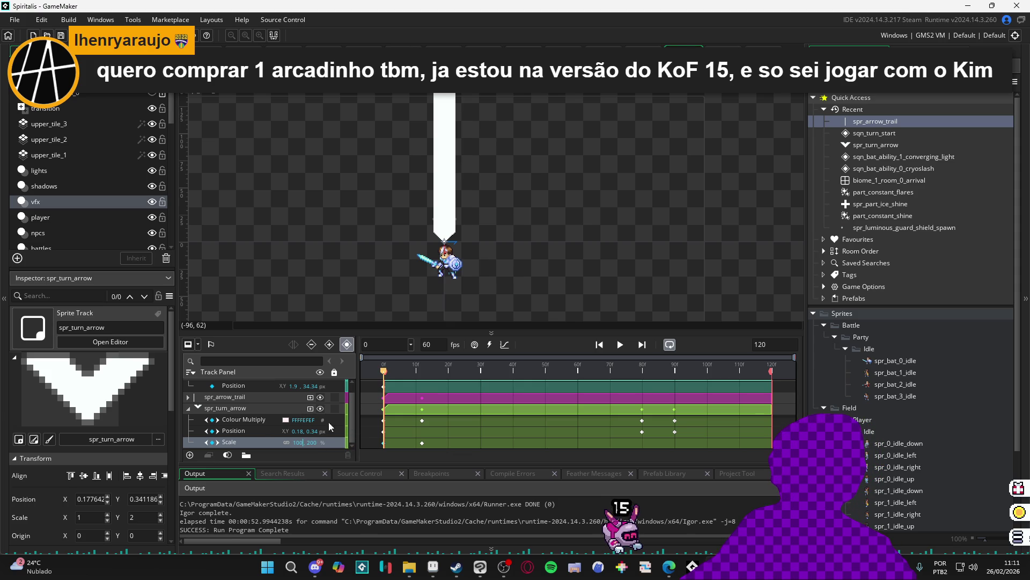
{"action": "left_click", "coordinate": [383, 421]}
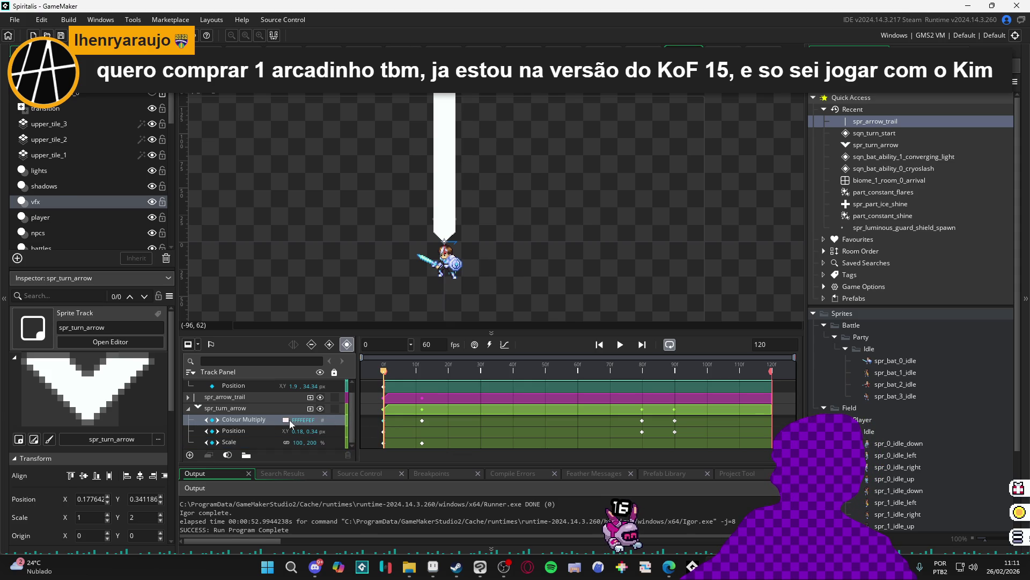
{"action": "left_click", "coordinate": [287, 420]}
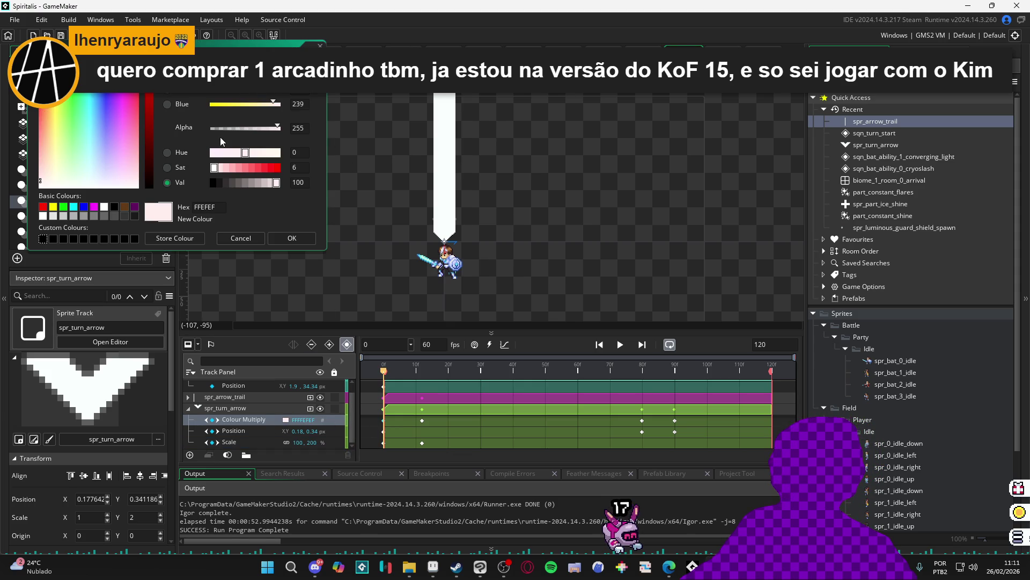
{"action": "left_click", "coordinate": [292, 239]}
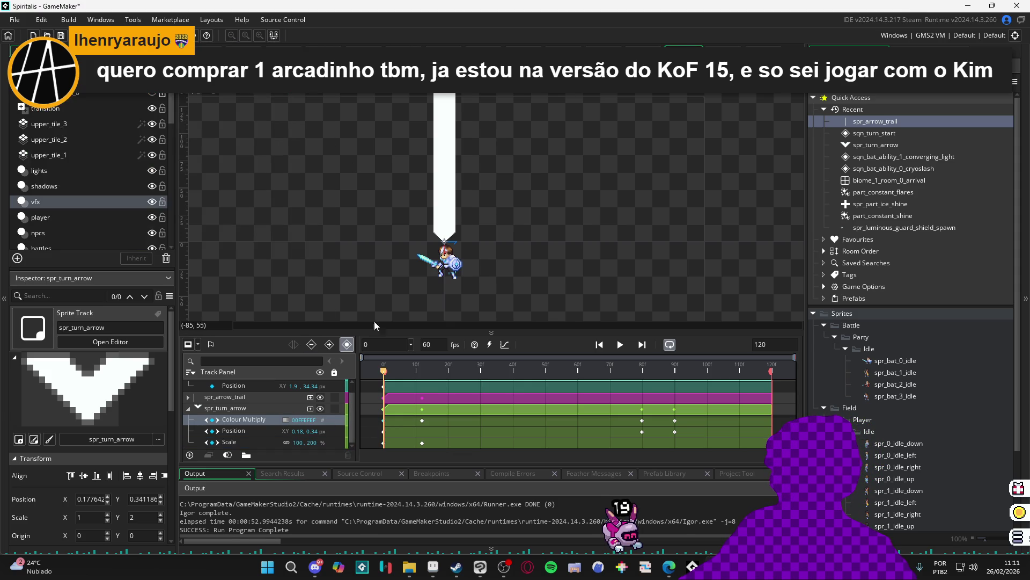
Preview the entrance from the frame-12 Colour key, reset frame-0 scale height to 100, and replay
{"action": "left_click_drag", "start_coordinate": [396, 376], "coordinate": [424, 373]}
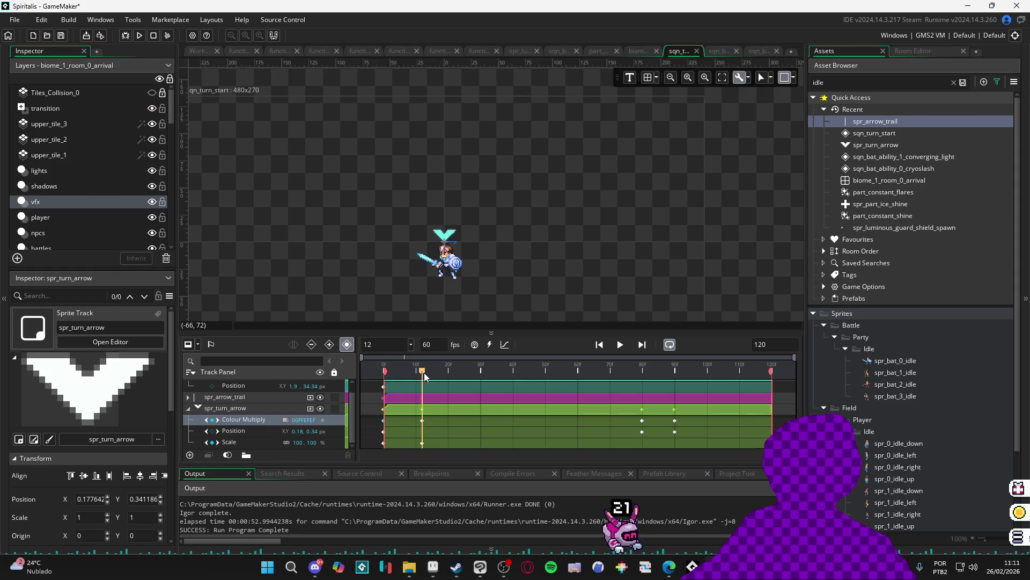
{"action": "left_click", "coordinate": [424, 409]}
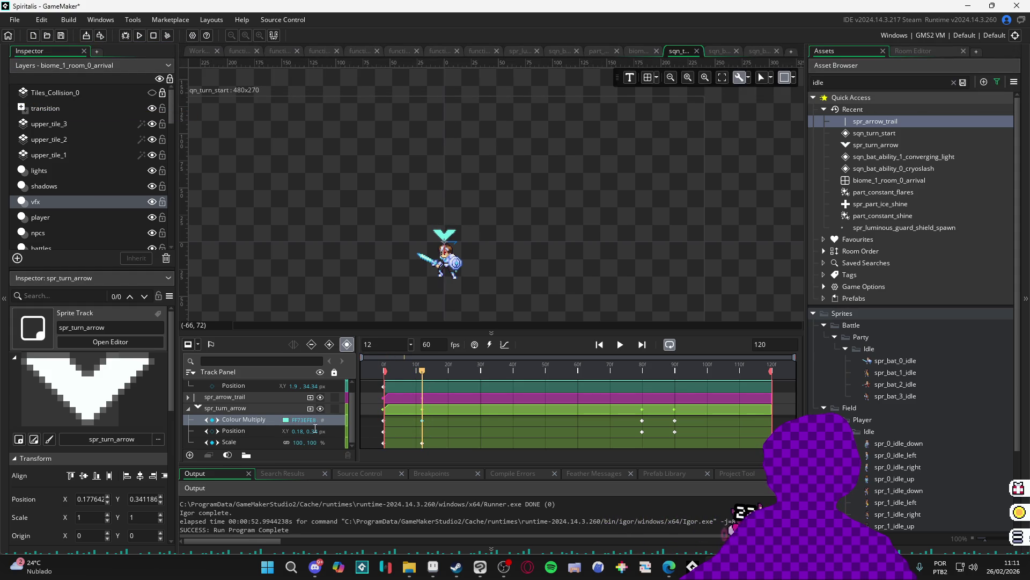
{"action": "key", "text": "space"}
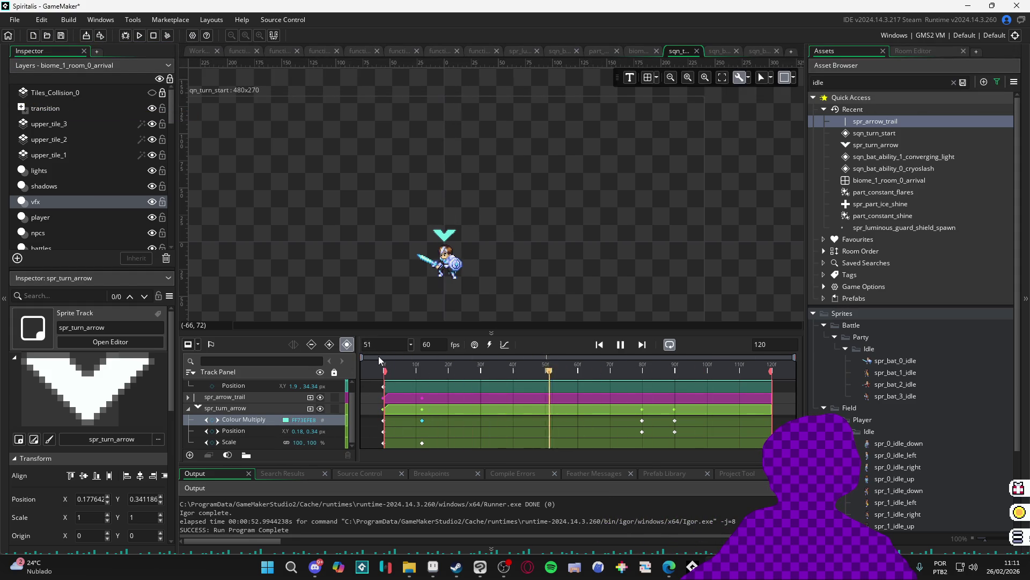
{"action": "mouse_move", "coordinate": [402, 370]}
{"action": "left_mouse_down"}
{"action": "mouse_move", "coordinate": [384, 376]}
{"action": "mouse_move", "coordinate": [423, 374]}
{"action": "mouse_move", "coordinate": [375, 378]}
{"action": "left_mouse_up"}
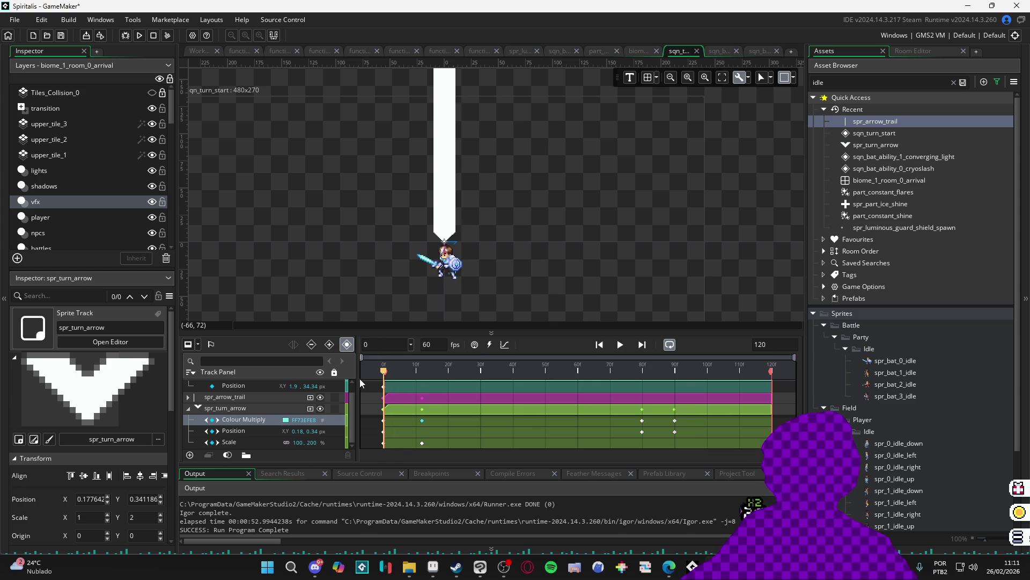
{"action": "double_click", "coordinate": [314, 442]}
{"action": "type", "text": "100"}
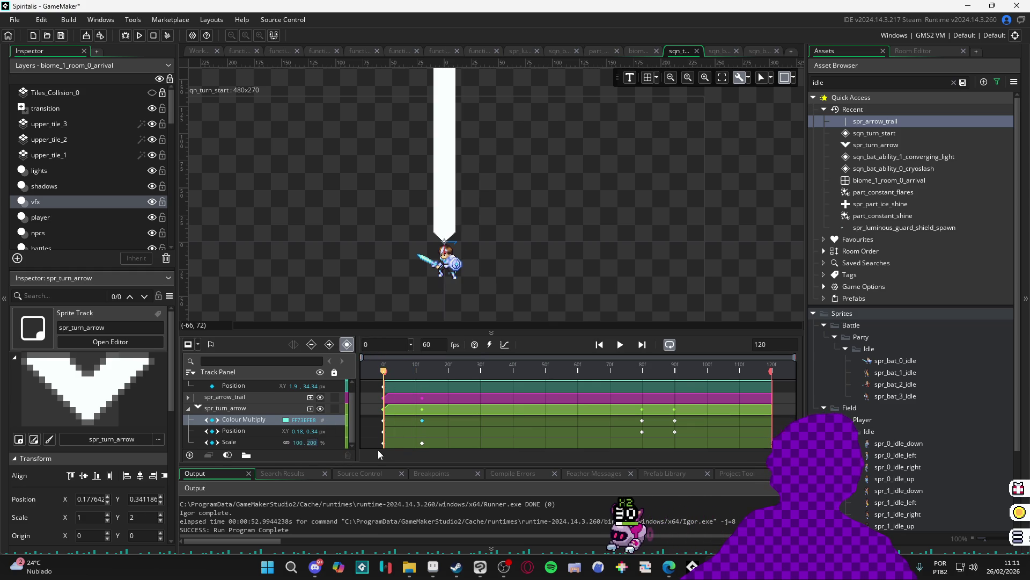
{"action": "left_click", "coordinate": [626, 346]}
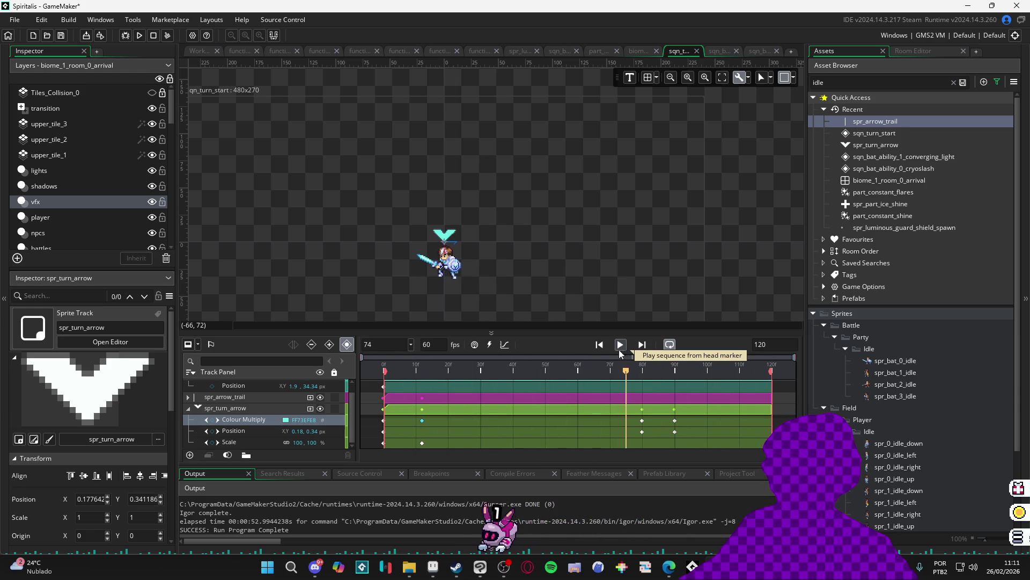
{"action": "left_click", "coordinate": [621, 347]}
Back at frame 0, squash the arrow's Scale height to 10%
{"action": "left_click_drag", "start_coordinate": [484, 366], "coordinate": [345, 366]}
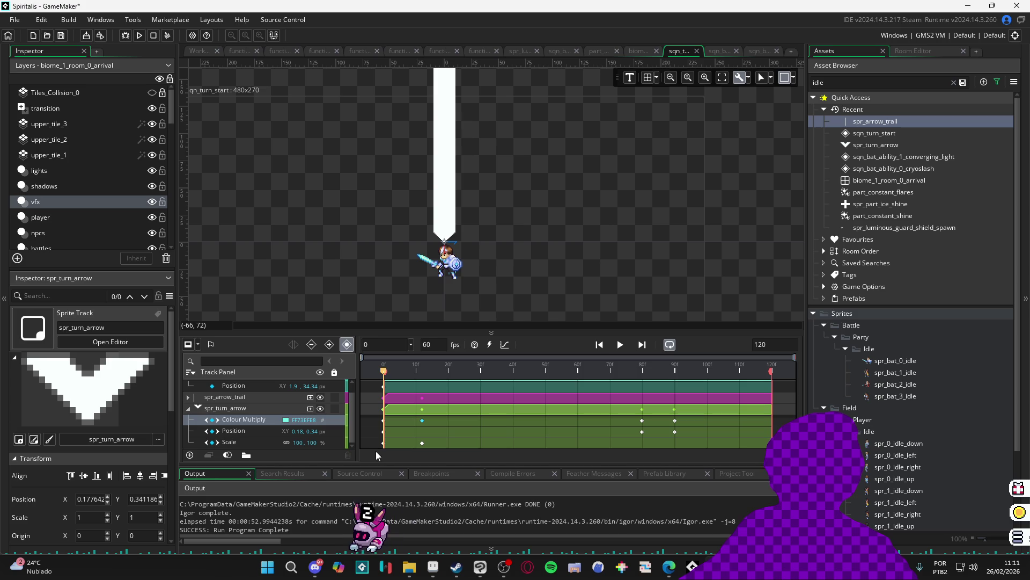
{"action": "left_click", "coordinate": [346, 445]}
{"action": "left_click", "coordinate": [316, 443]}
{"action": "key", "text": "BackSpace"}
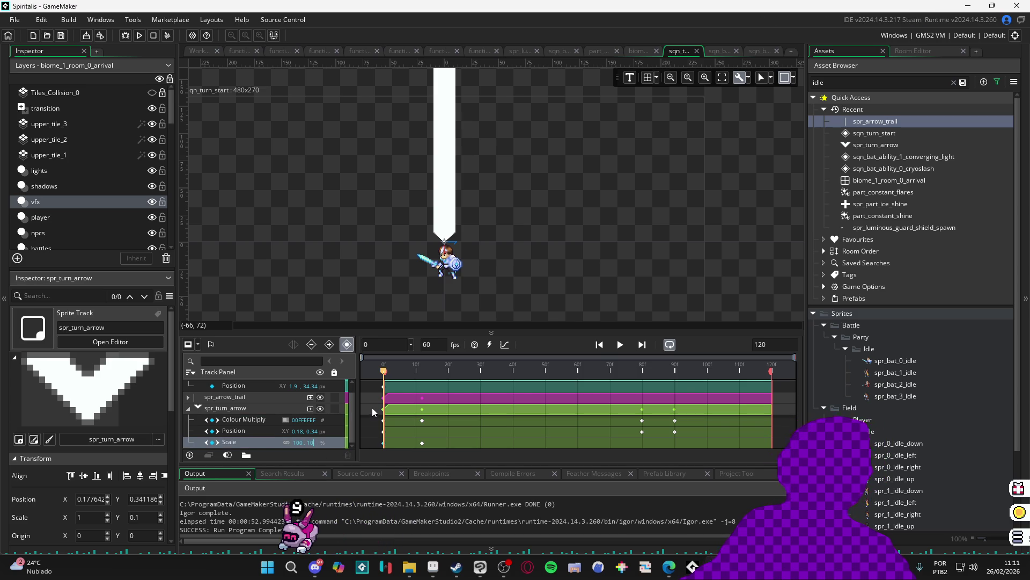
{"action": "left_click", "coordinate": [623, 350]}
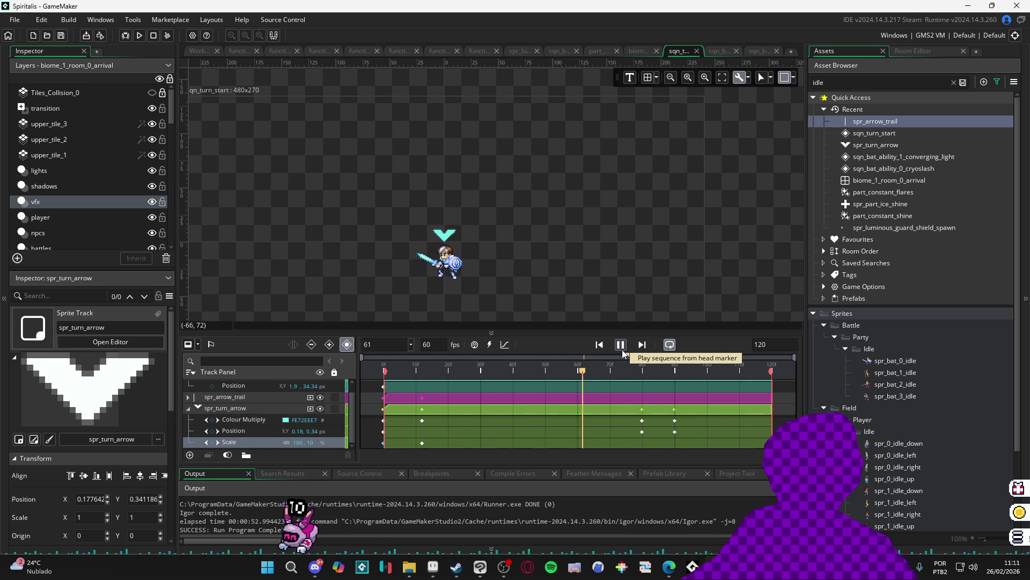
{"action": "left_click", "coordinate": [620, 350]}
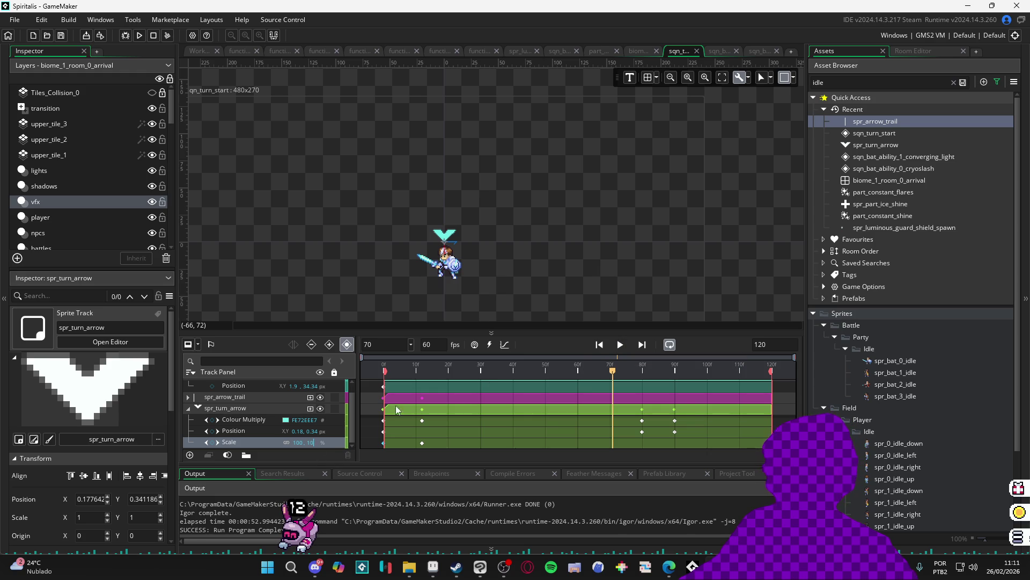
{"action": "type", "text": "0"}
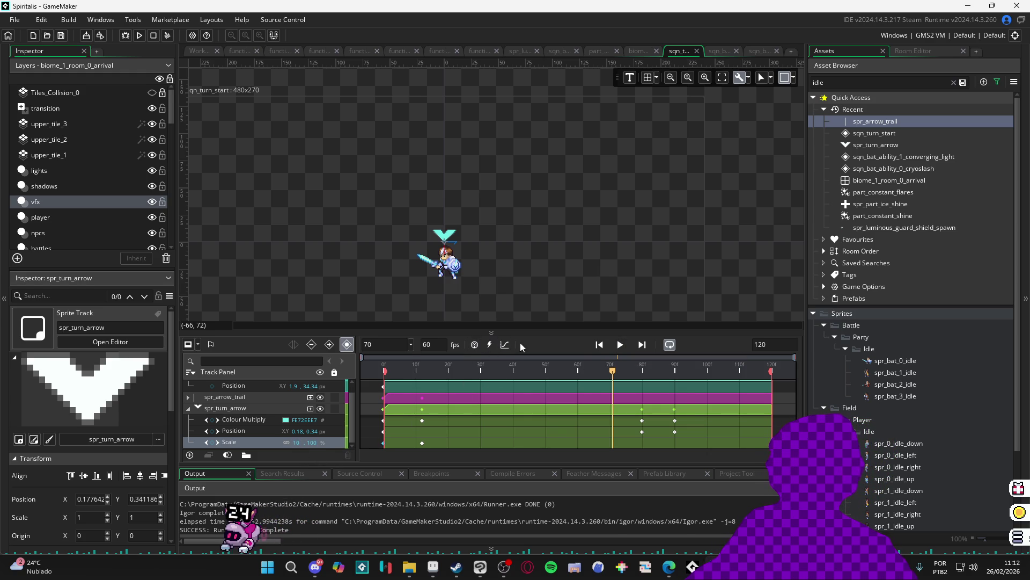
{"action": "left_click", "coordinate": [621, 344]}
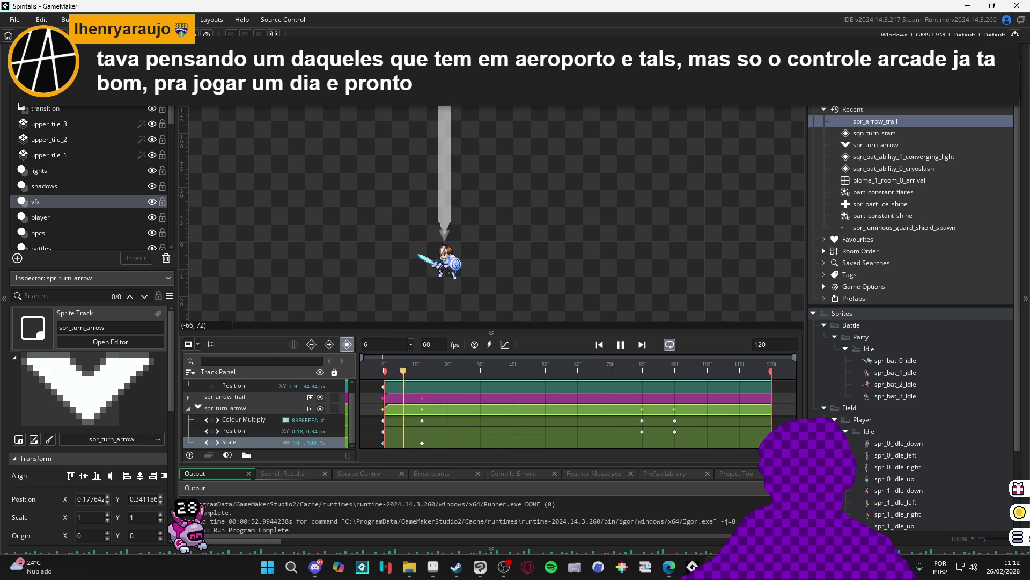
{"action": "key", "text": "space"}
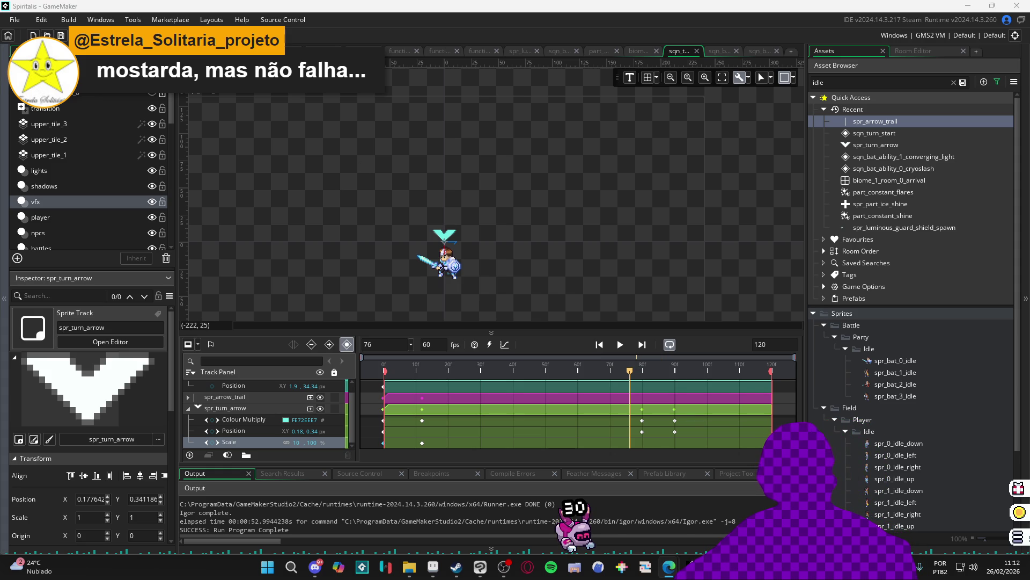
{"action": "left_click", "coordinate": [621, 345]}
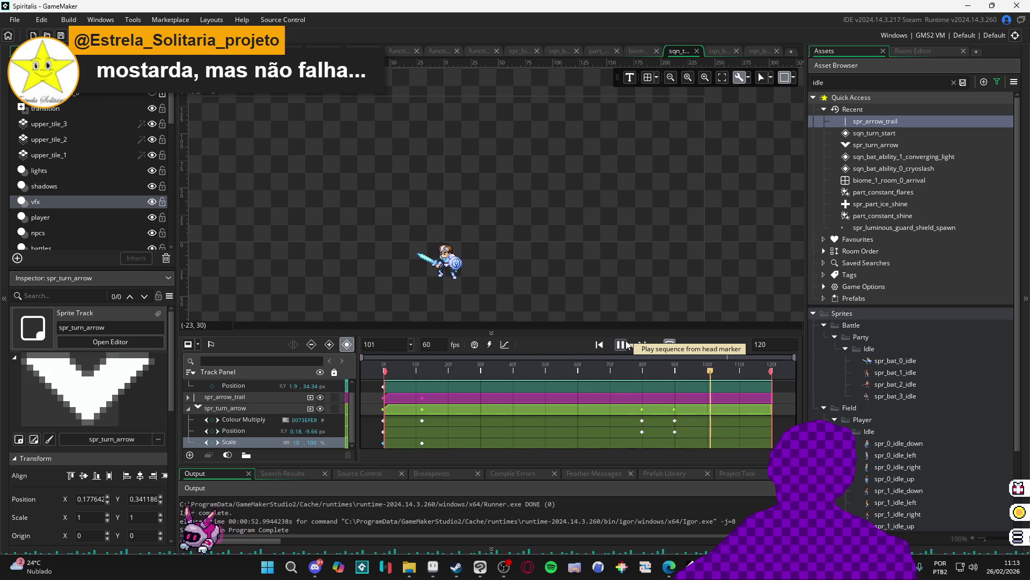
{"action": "left_click", "coordinate": [627, 344]}
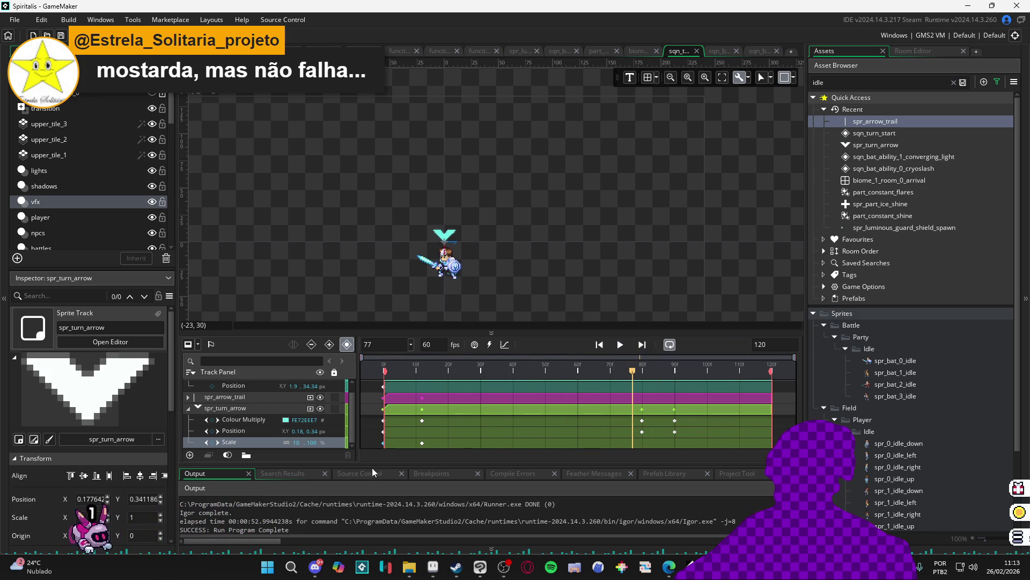
Recheck the frame-0 Scale key, replay the arrow animation, then open sqn_bat_ability_1_converging_light
{"action": "left_click", "coordinate": [382, 443]}
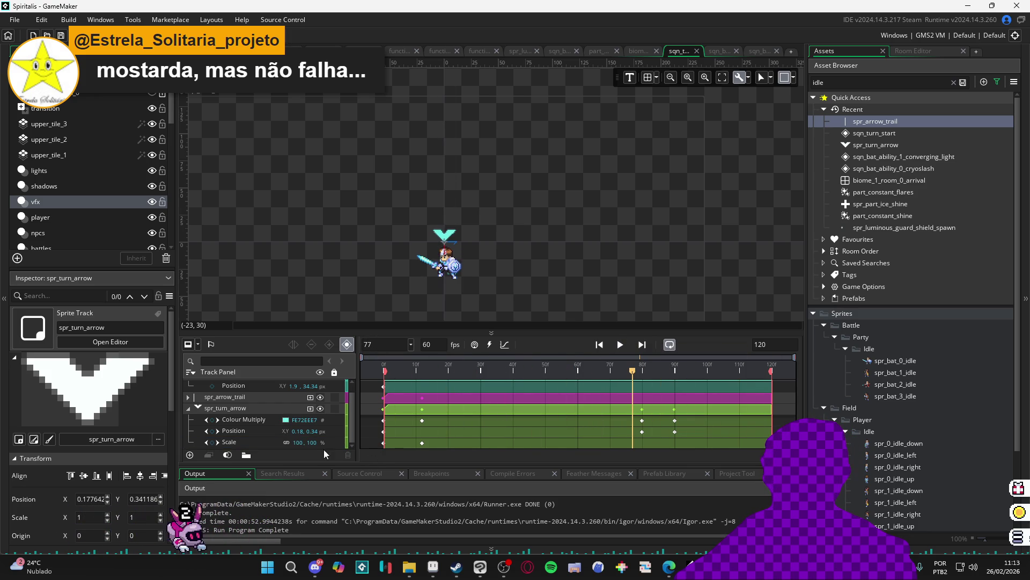
{"action": "left_click", "coordinate": [385, 442]}
{"action": "double_click", "coordinate": [293, 443]}
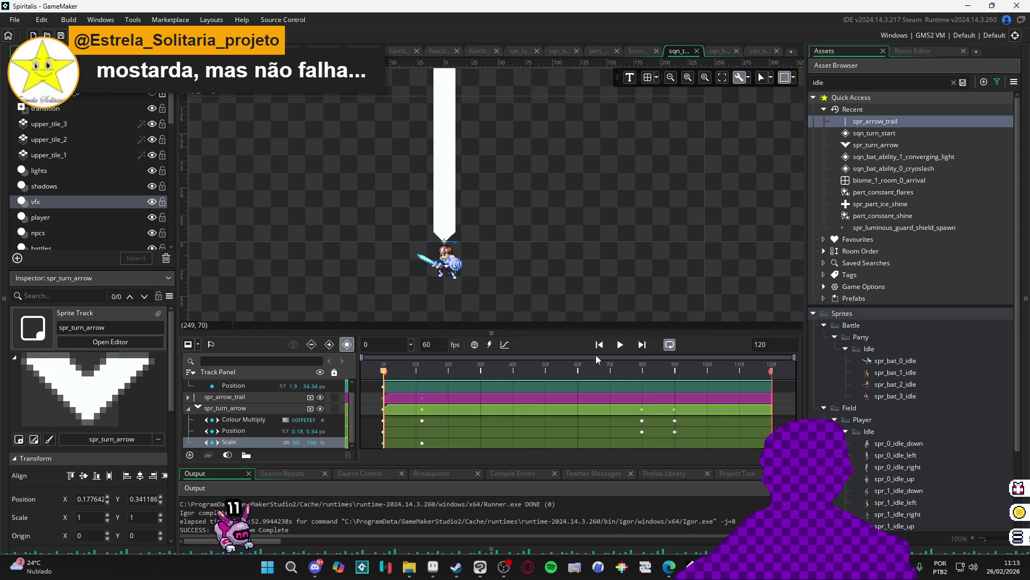
{"action": "left_click", "coordinate": [622, 346]}
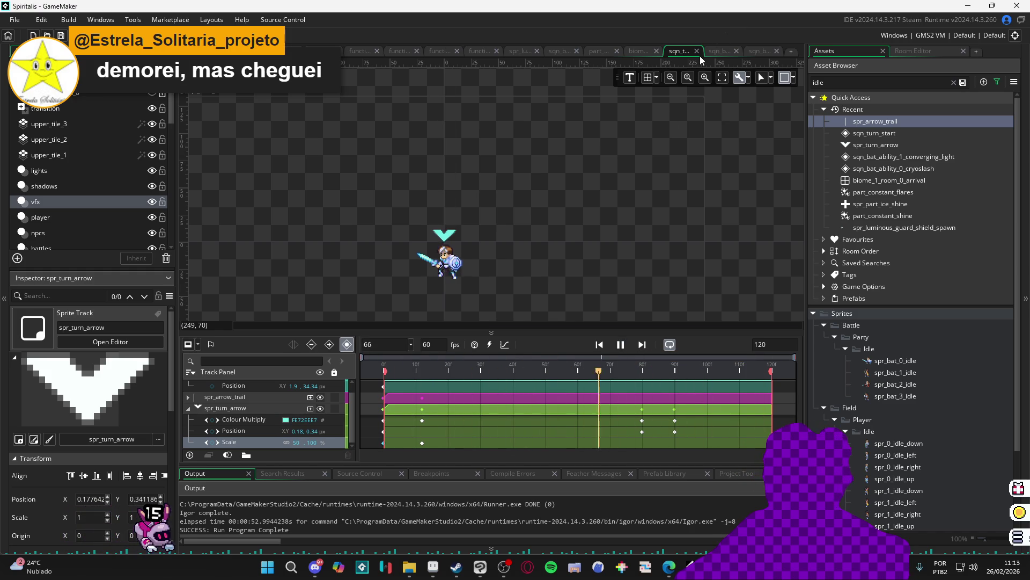
{"action": "left_click", "coordinate": [719, 51]}
{"action": "left_click", "coordinate": [757, 51]}
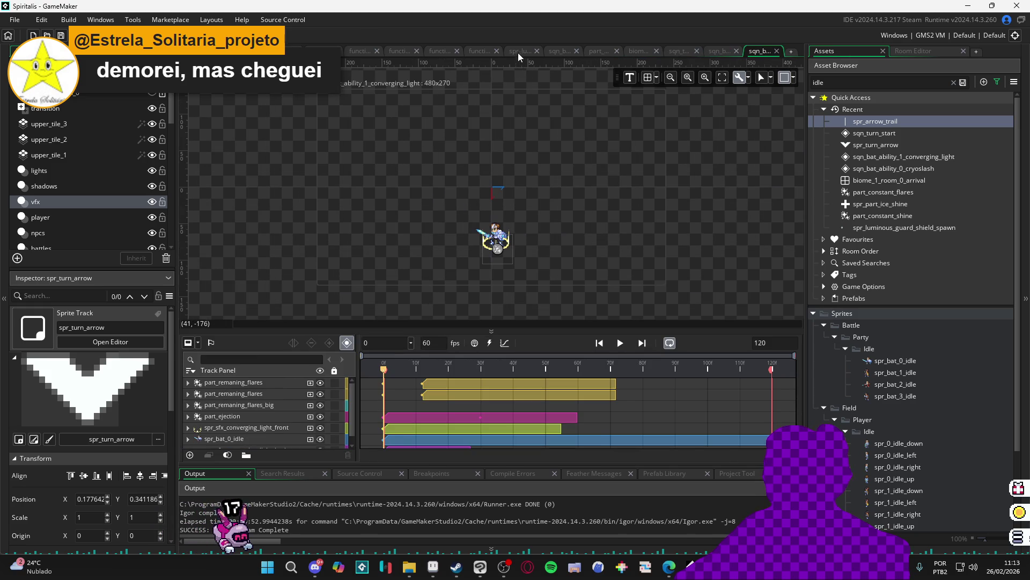
Switch through the open editors to the biome_1_room_0_arrival room
{"action": "left_click", "coordinate": [519, 52]}
{"action": "left_click", "coordinate": [477, 51]}
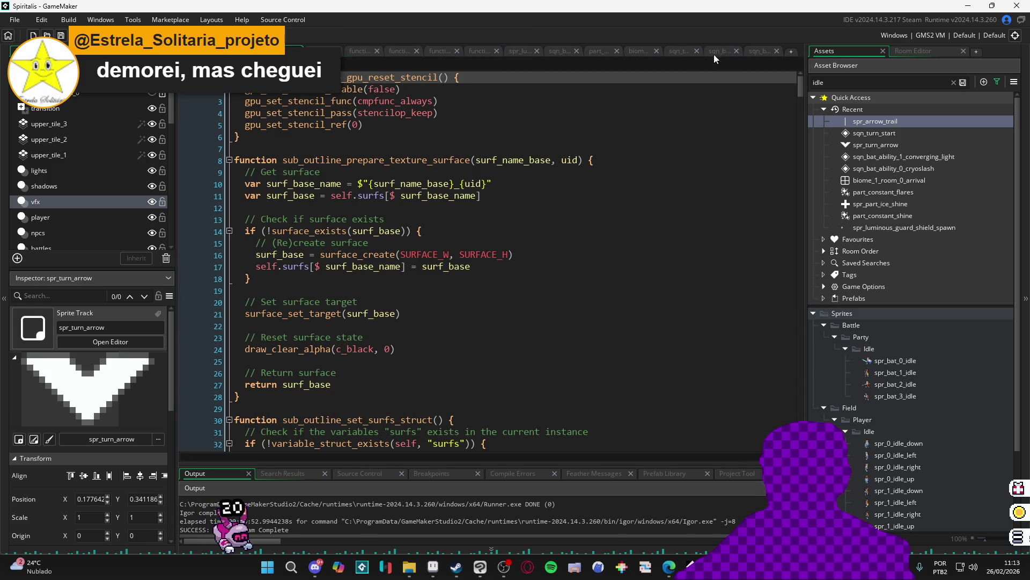
{"action": "left_click", "coordinate": [637, 53]}
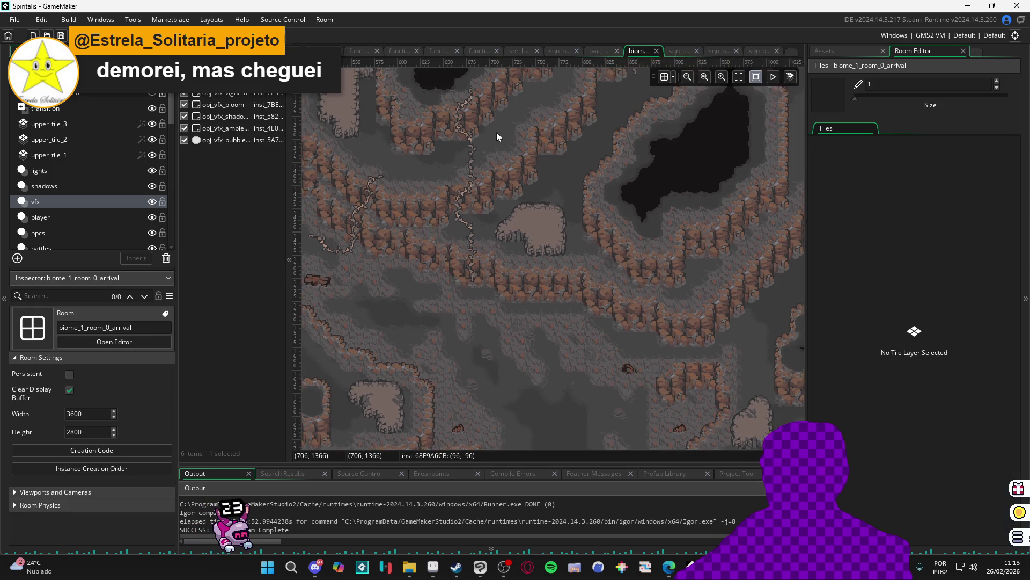
{"action": "scroll", "coordinate": [569, 145], "scroll_direction": "down", "scroll_amount": 4}
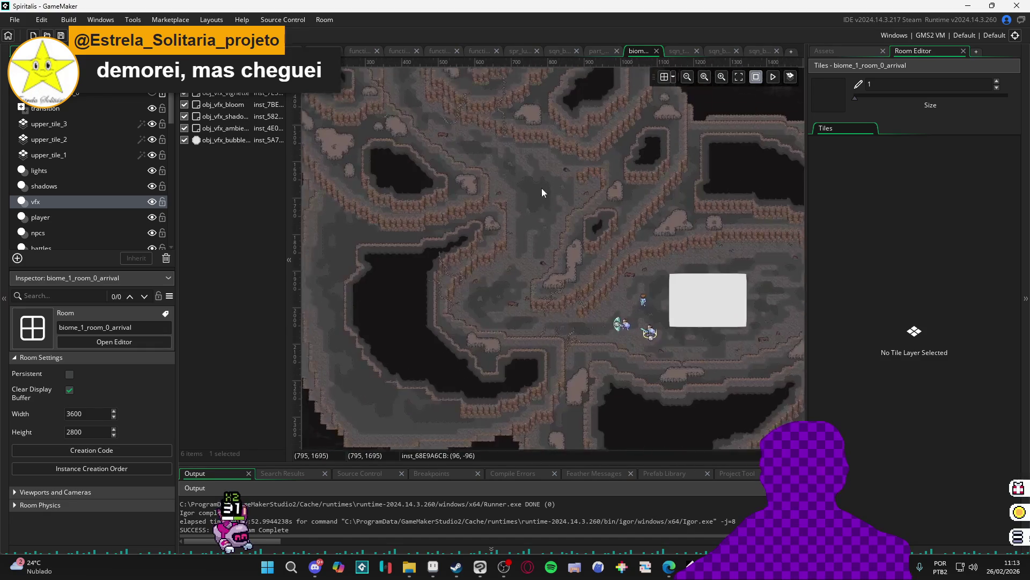
{"action": "scroll", "coordinate": [601, 296], "scroll_direction": "up", "scroll_amount": 5}
Drag sqn_turn_start from the asset list onto the knight on the transition layer
{"action": "left_click", "coordinate": [829, 52]}
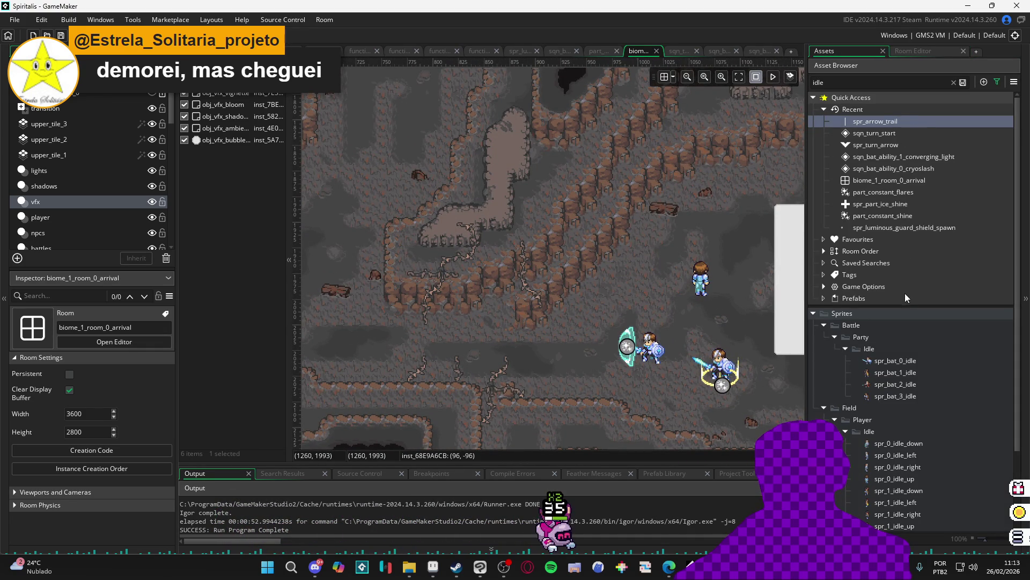
{"action": "left_click", "coordinate": [909, 156]}
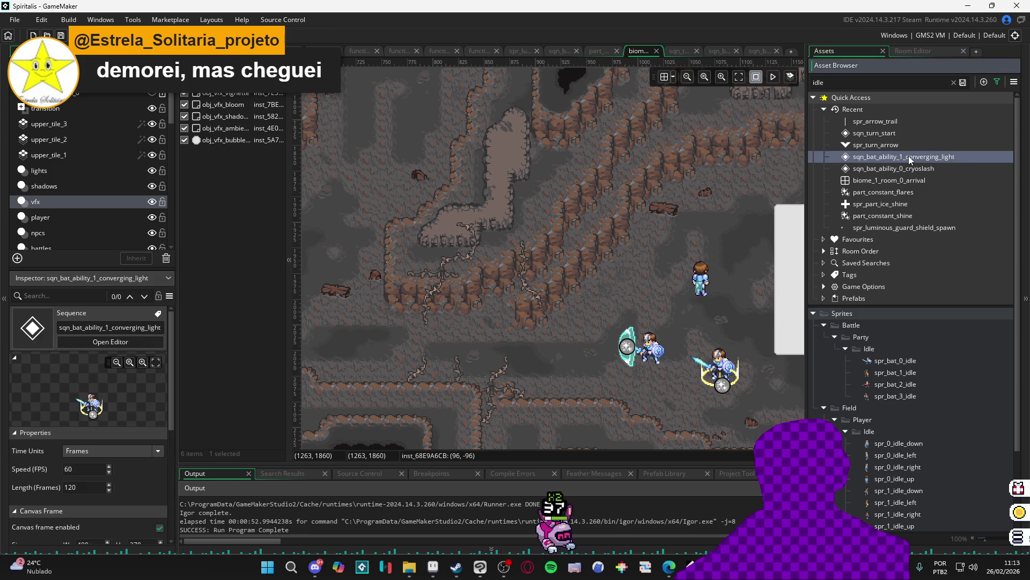
{"action": "left_click", "coordinate": [906, 136]}
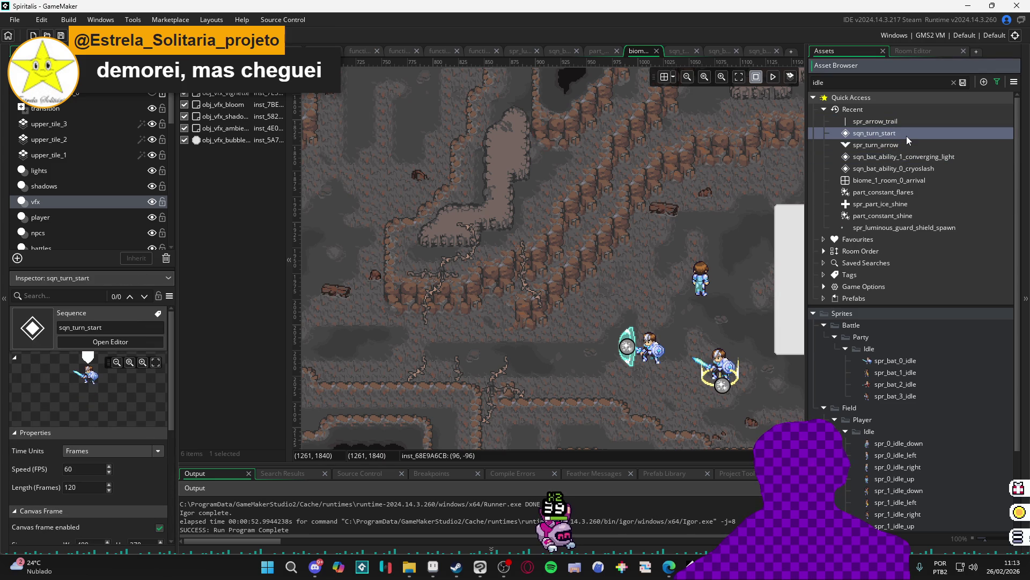
{"action": "left_click_drag", "start_coordinate": [907, 136], "coordinate": [620, 310]}
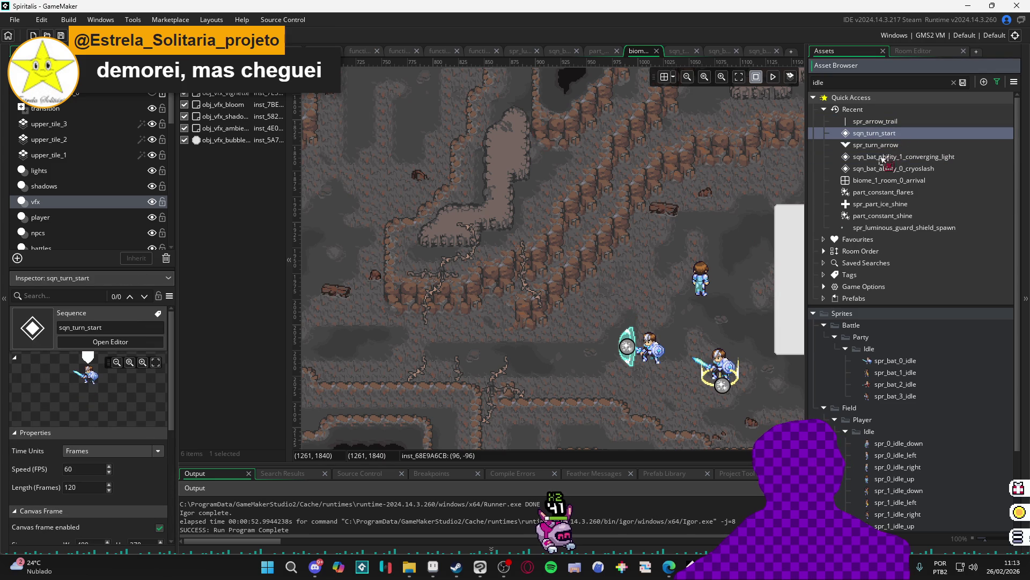
{"action": "left_click", "coordinate": [96, 113]}
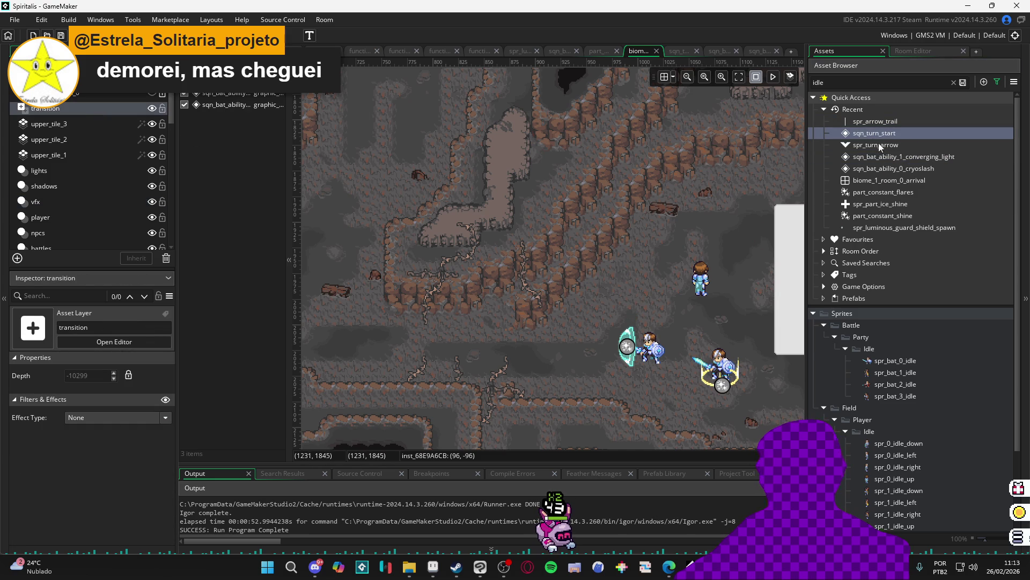
{"action": "mouse_move", "coordinate": [887, 138]}
{"action": "left_mouse_down"}
{"action": "mouse_move", "coordinate": [609, 266]}
{"action": "mouse_move", "coordinate": [642, 268]}
{"action": "left_mouse_up"}
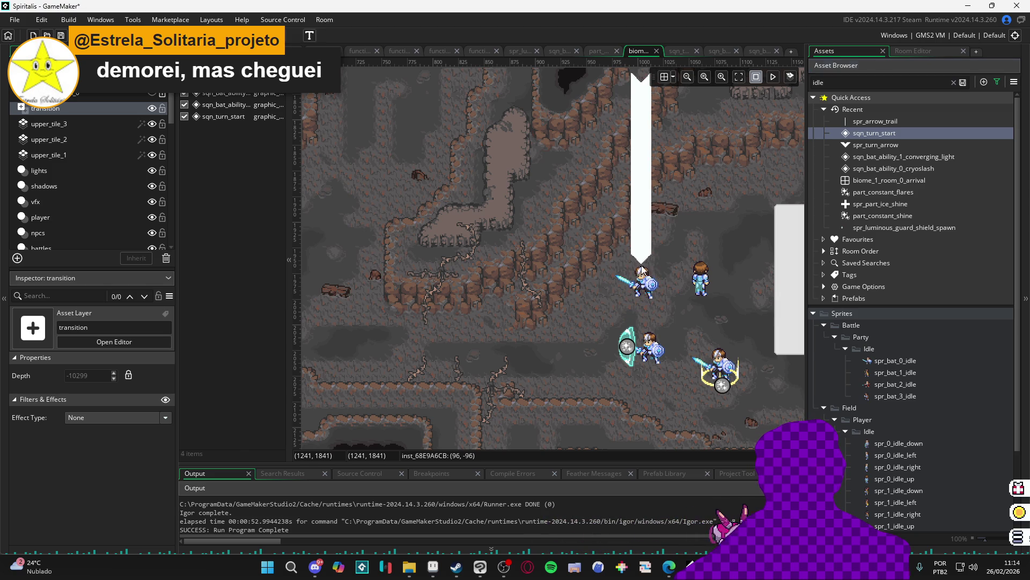
{"action": "left_click", "coordinate": [728, 339]}
Build and run the game with F5 to test the turn arrow, then glance at Discord
{"action": "left_click", "coordinate": [678, 384]}
{"action": "key", "text": "F5"}
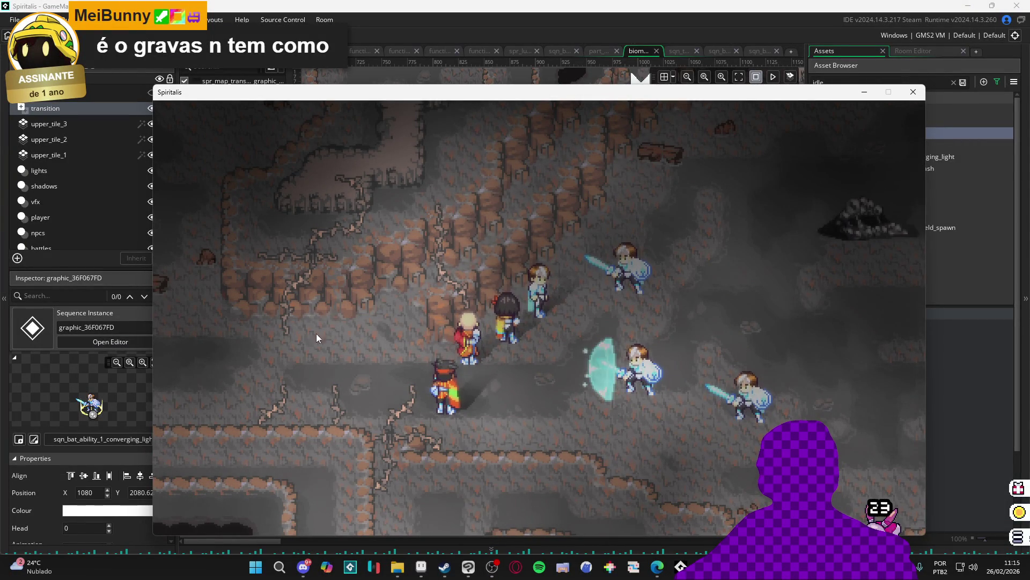
{"action": "left_click", "coordinate": [302, 567]}
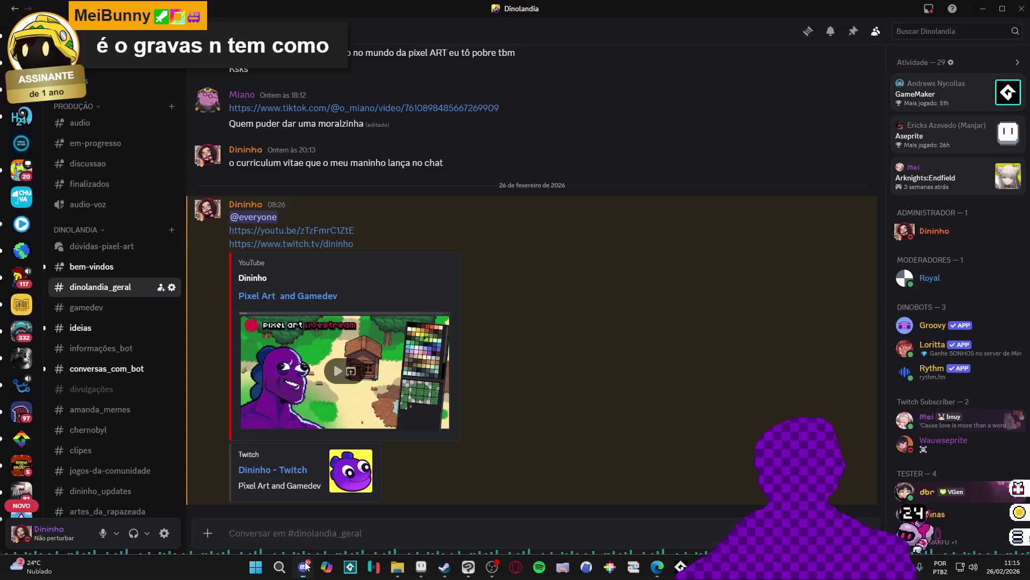
{"action": "left_click", "coordinate": [303, 567]}
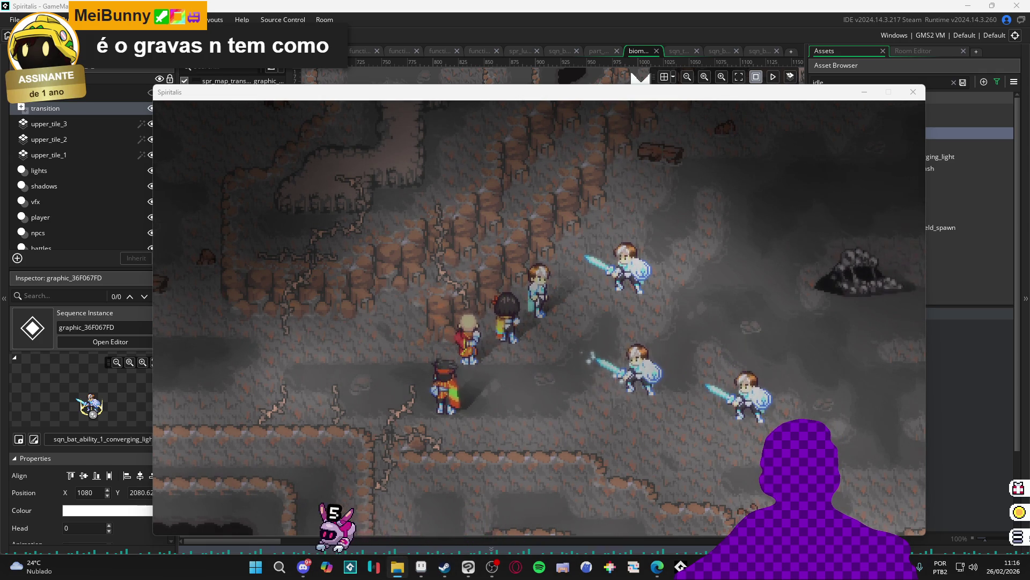
{"action": "key", "text": "alt+Tab"}
{"action": "left_click", "coordinate": [301, 180]}
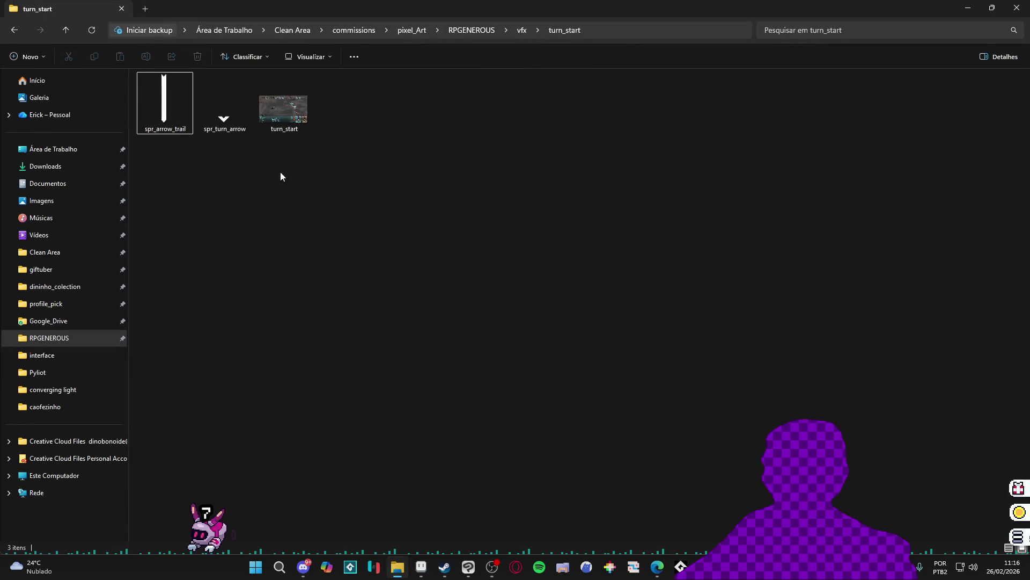
{"action": "left_click", "coordinate": [521, 31]}
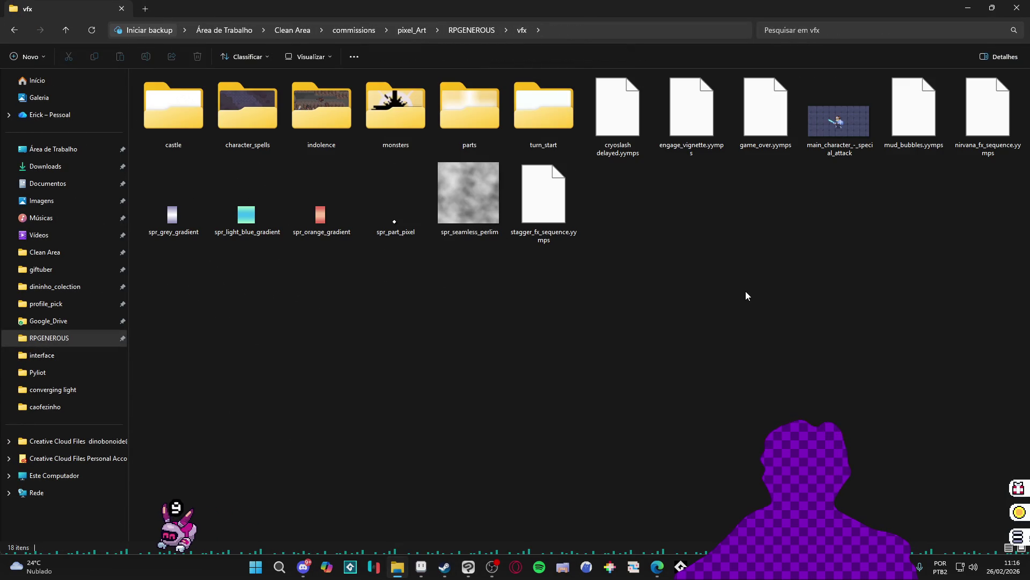
{"action": "left_click", "coordinate": [472, 30]}
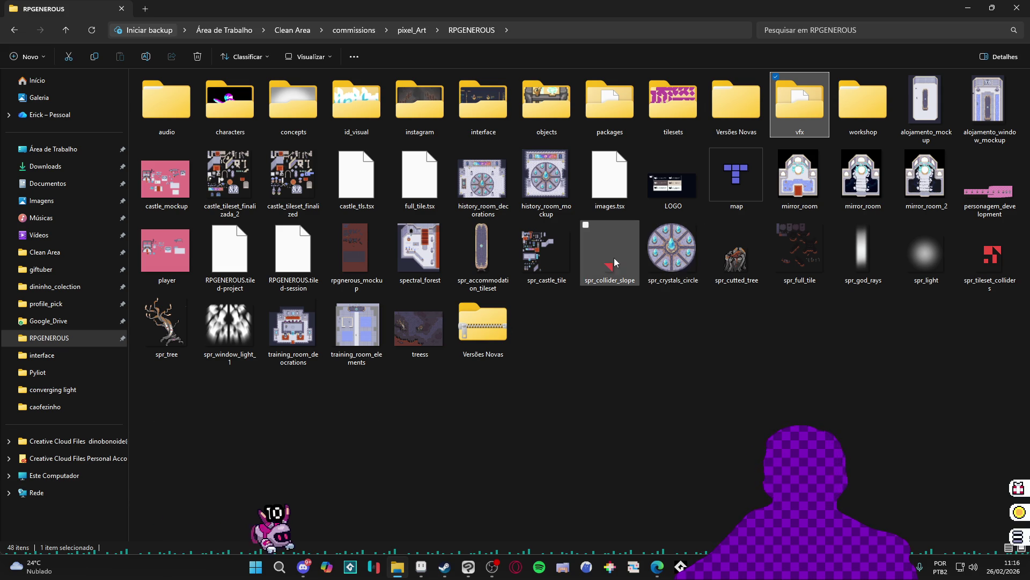
{"action": "mouse_move", "coordinate": [615, 251]}
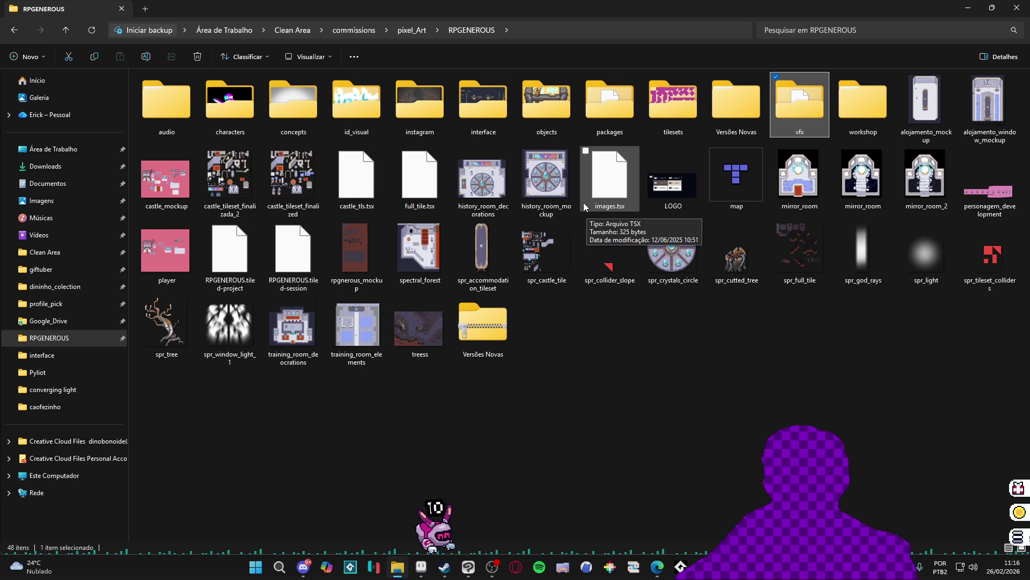
{"action": "left_click", "coordinate": [39, 235]}
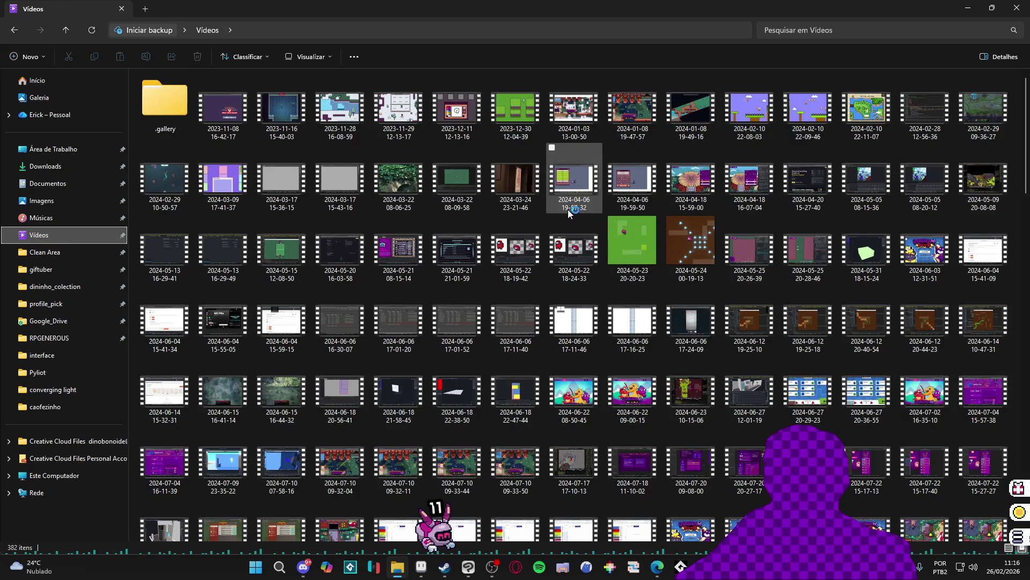
{"action": "left_click", "coordinate": [807, 111]}
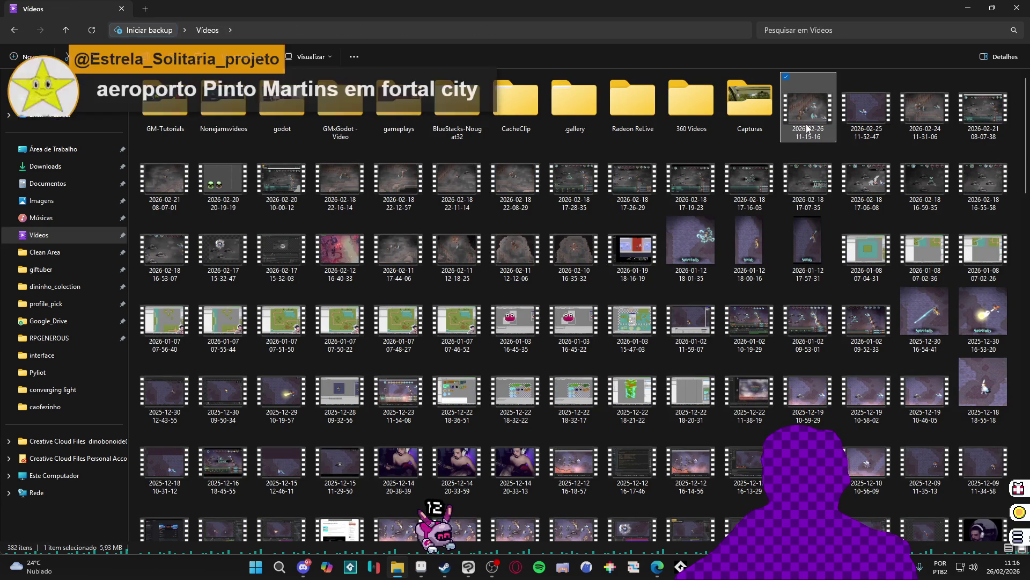